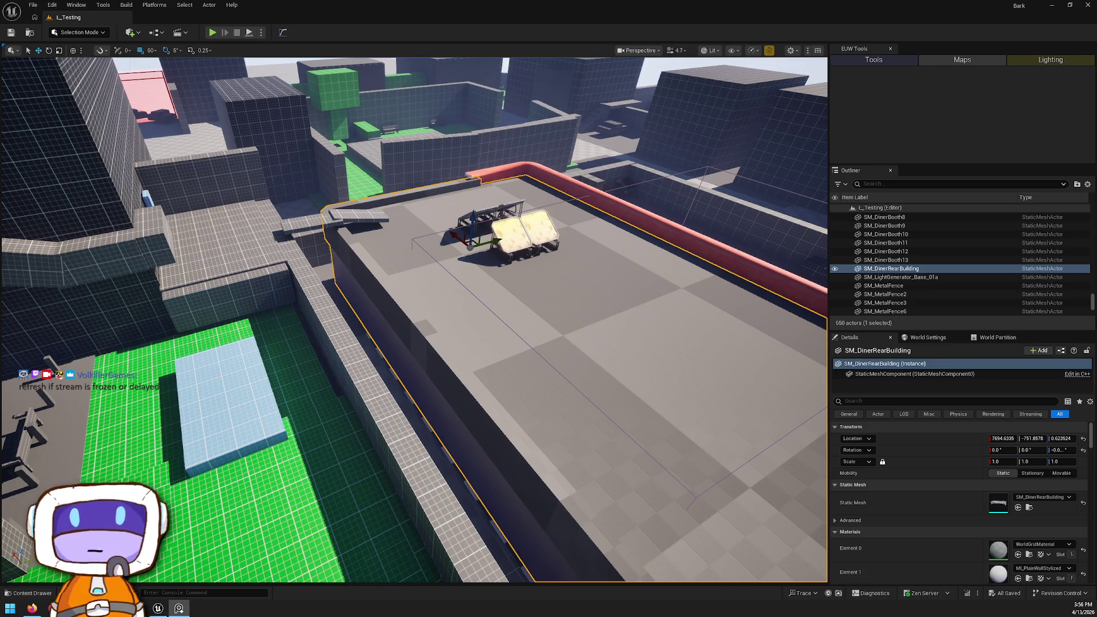
Step: Fly the camera over the diner and the green courtyards to survey the blockout
key(Down)
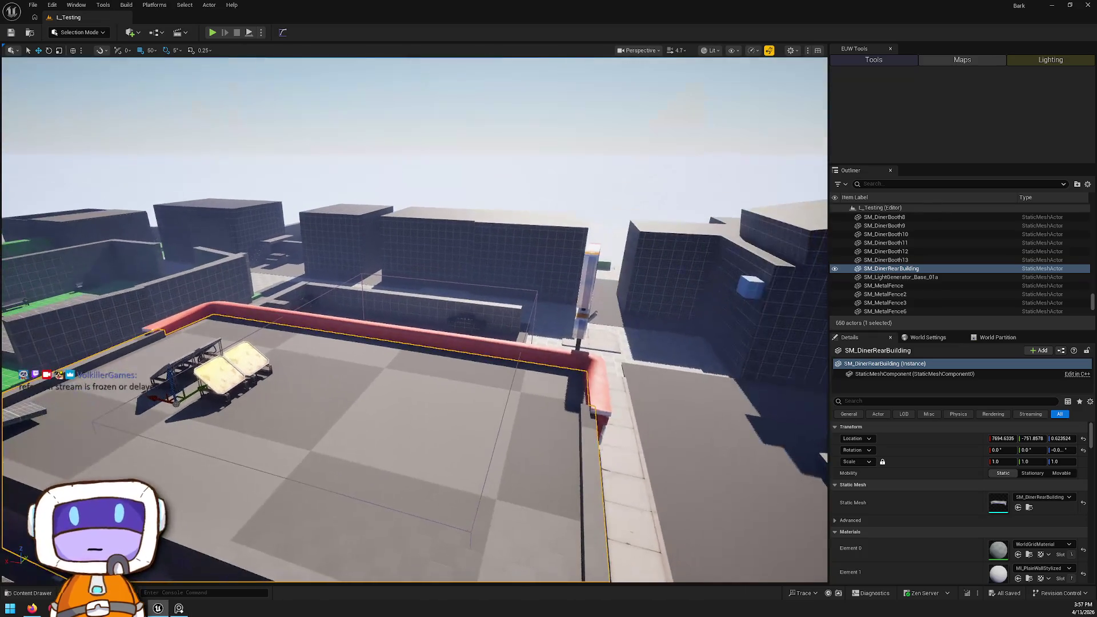
key(Left)
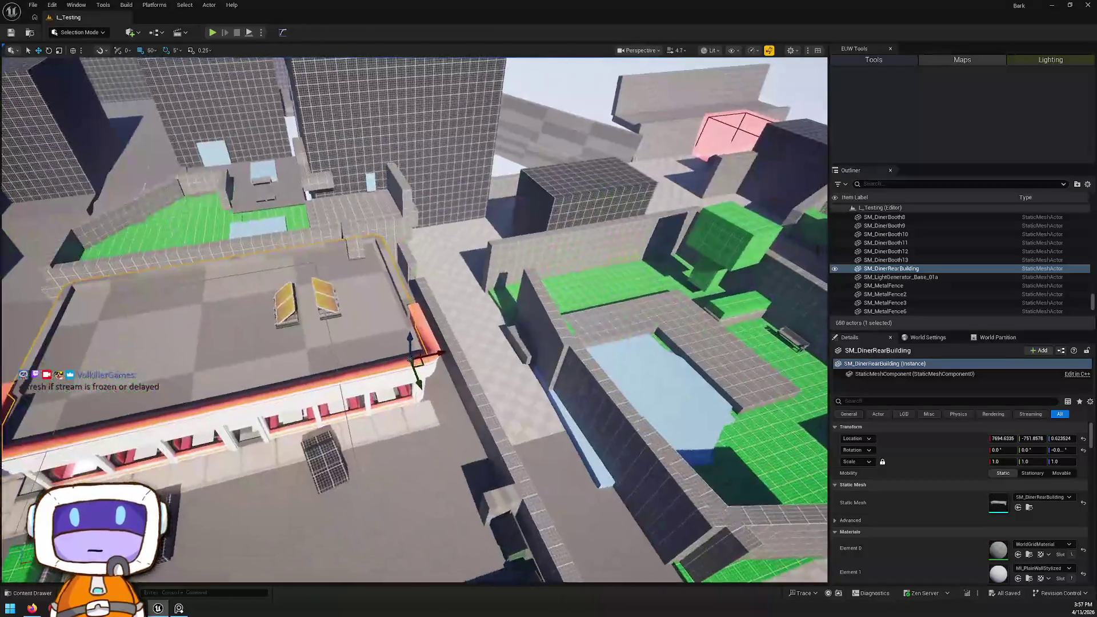
key(Right)
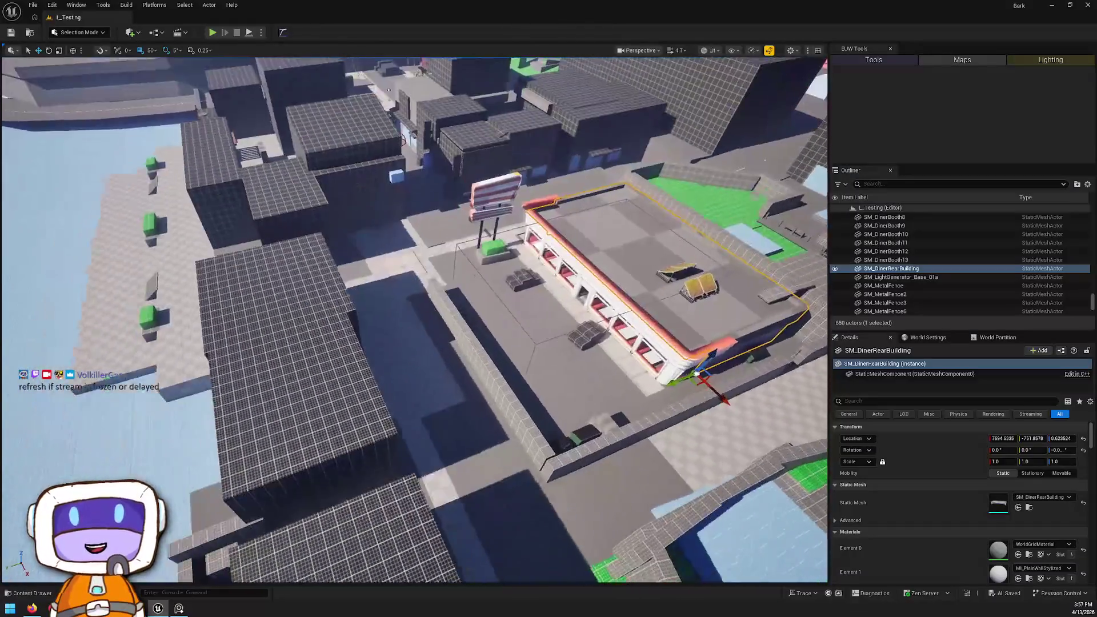
key(Up)
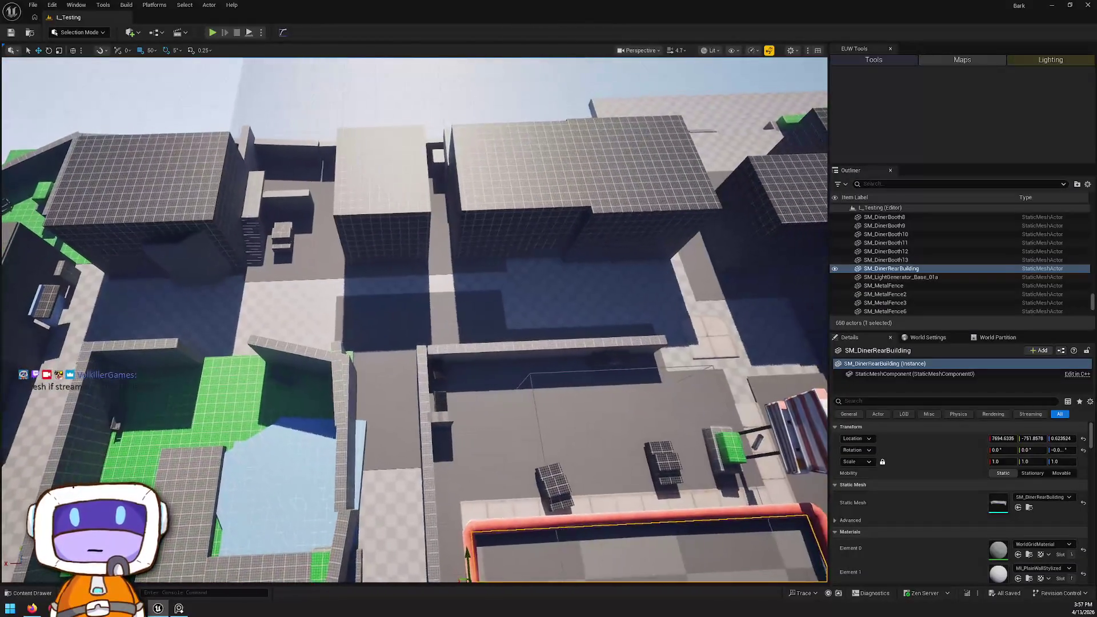
key(Left)
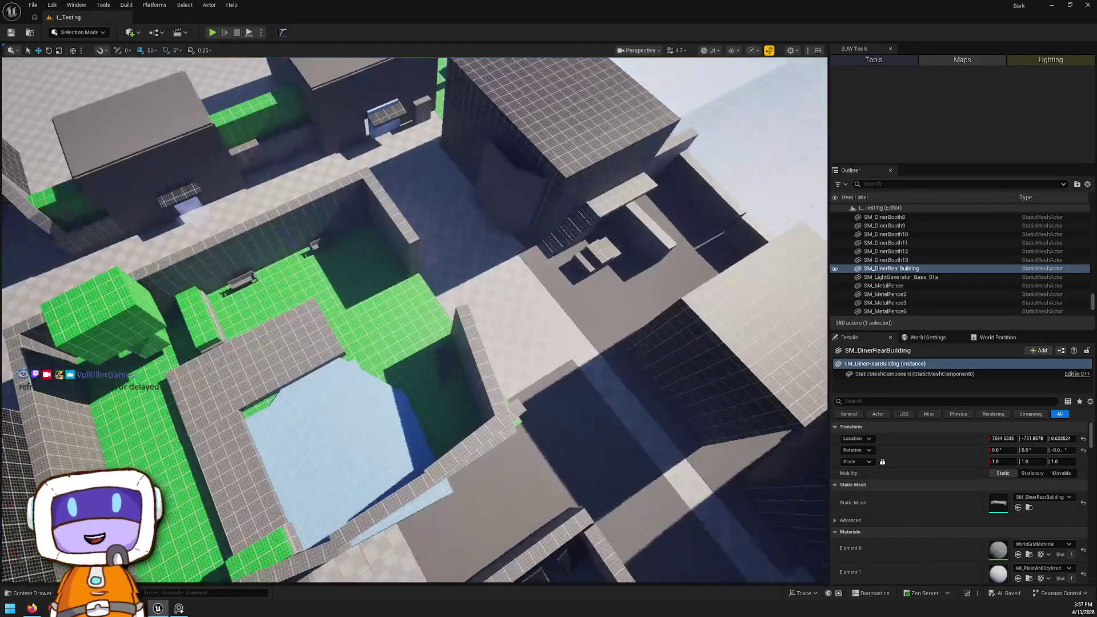
key(Left)
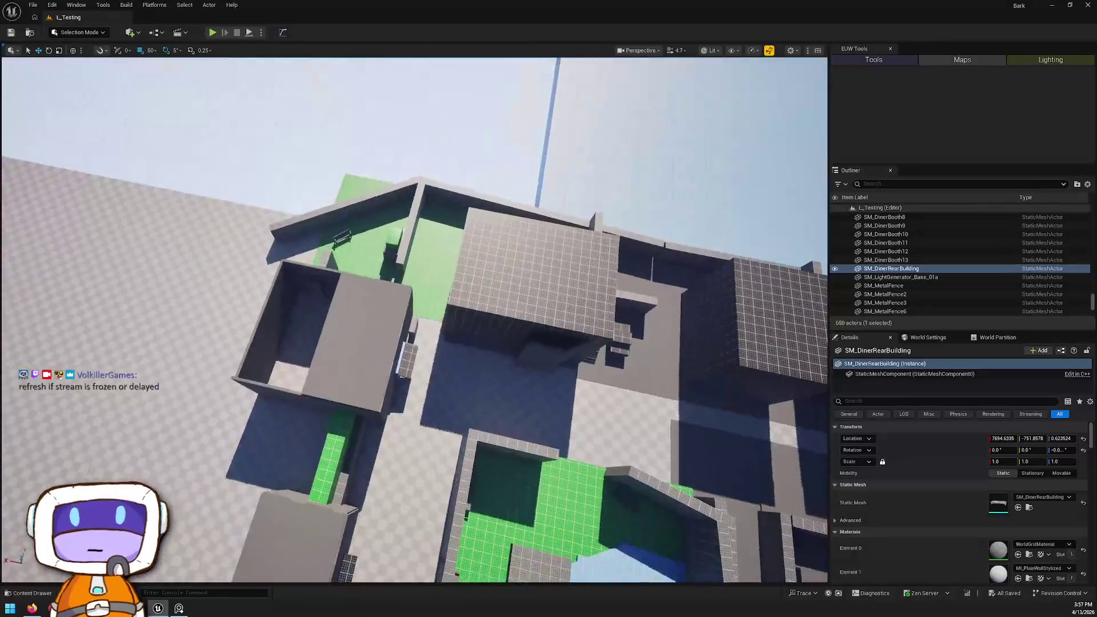
key(Up)
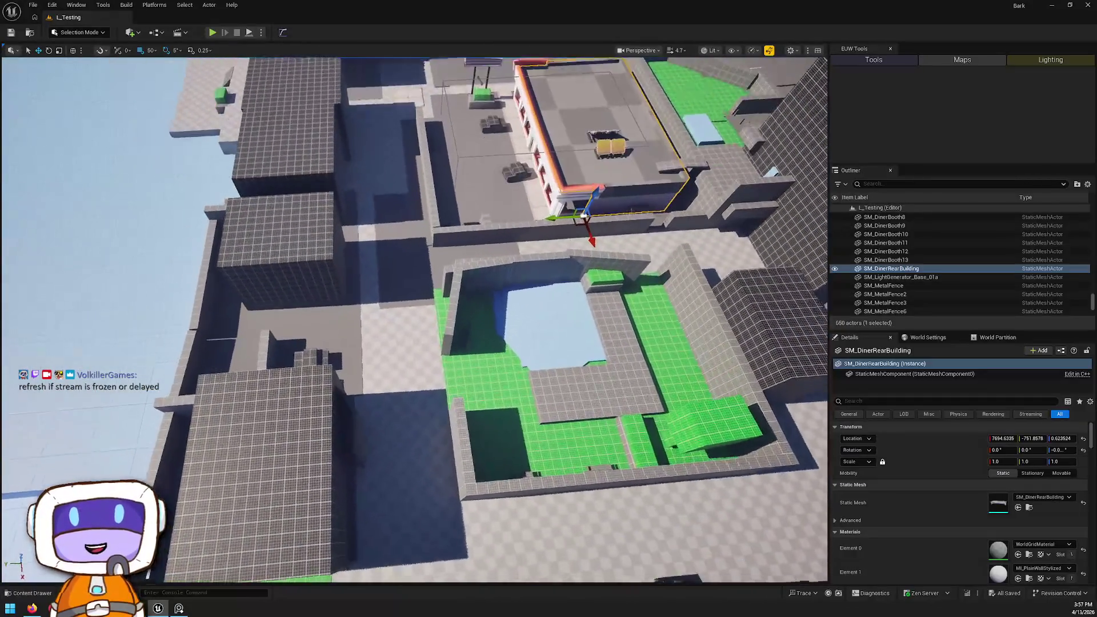
key(Up)
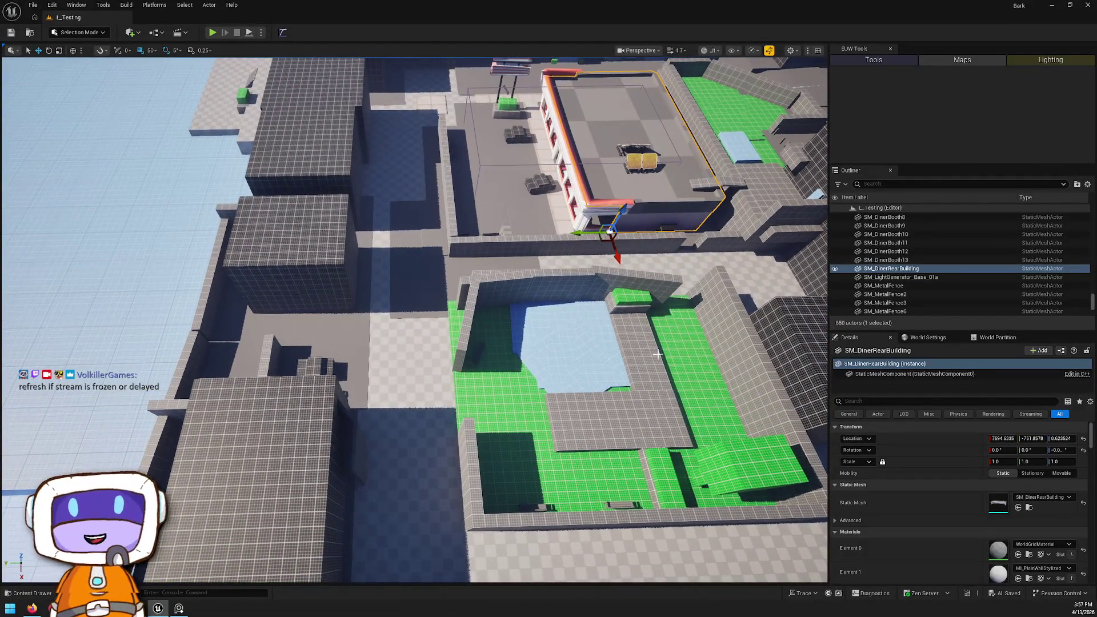
mouse_move(655, 354)
mouse_down()
mouse_move(654, 365)
mouse_move(594, 366)
mouse_move(655, 354)
mouse_up()
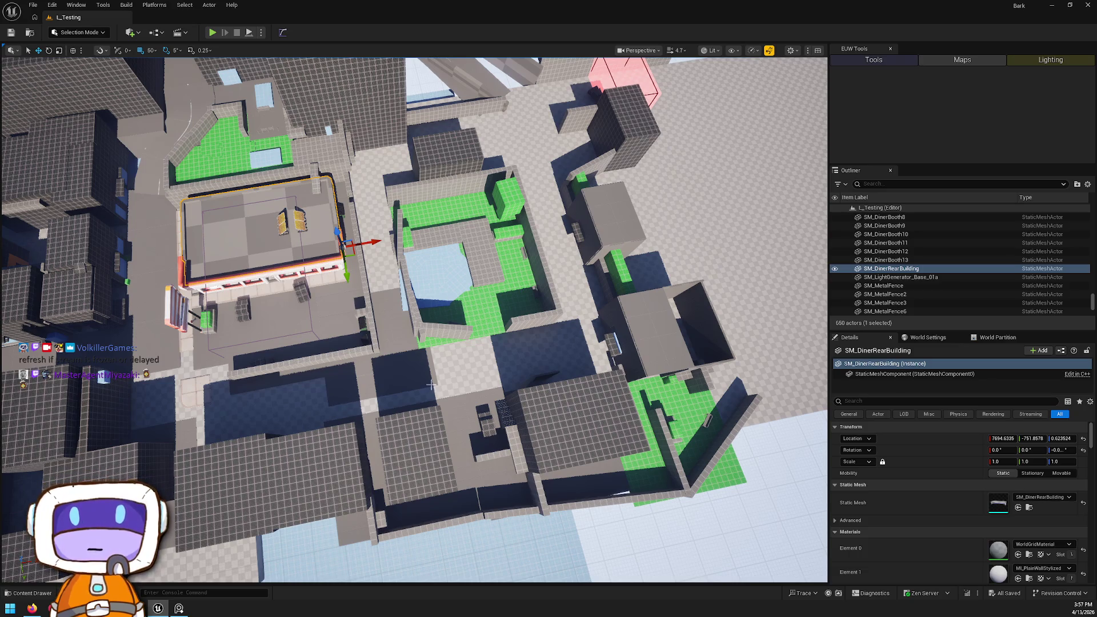
Step: Select the dark ground rectangle by the diner, undo an accidental nudge, and frame the courtyard building
click(427, 361)
drag(375, 343, 371, 344)
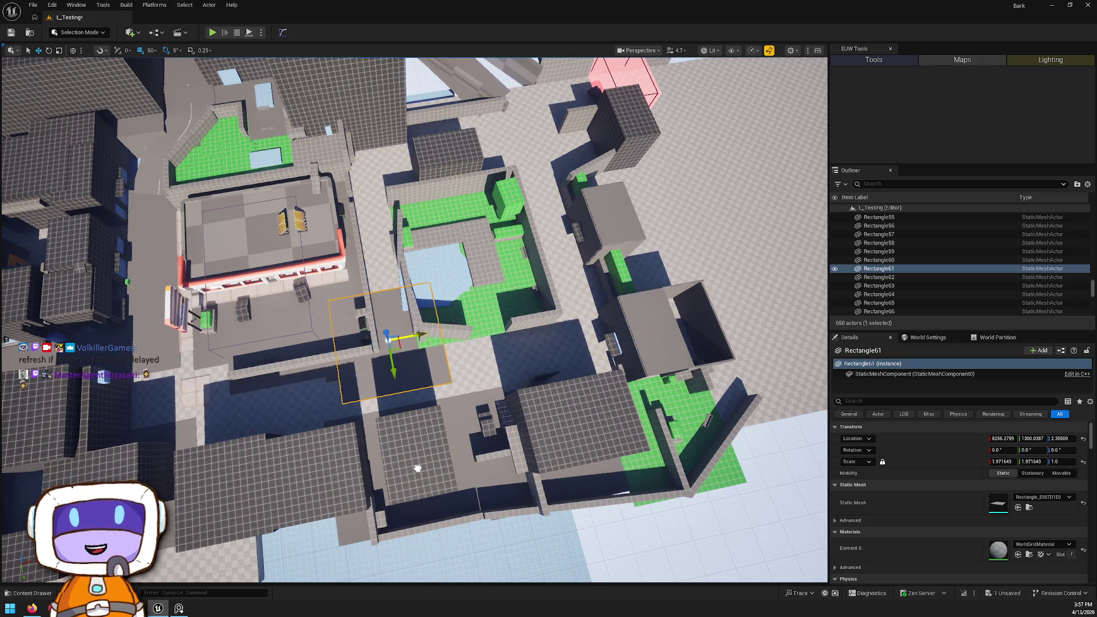
key(ctrl+z)
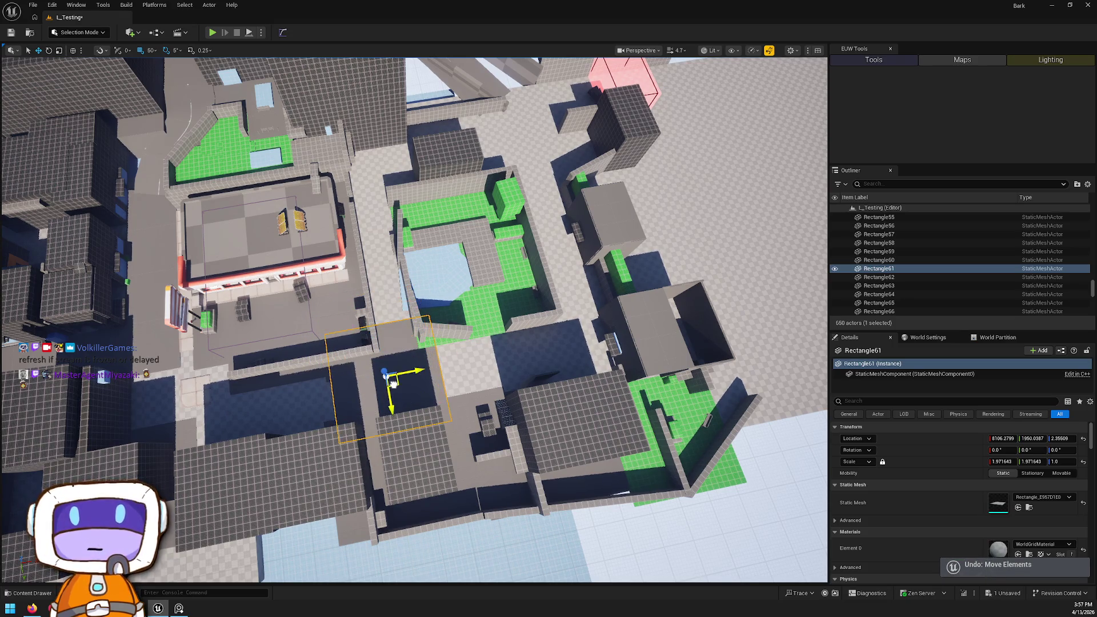
drag(405, 370, 373, 283)
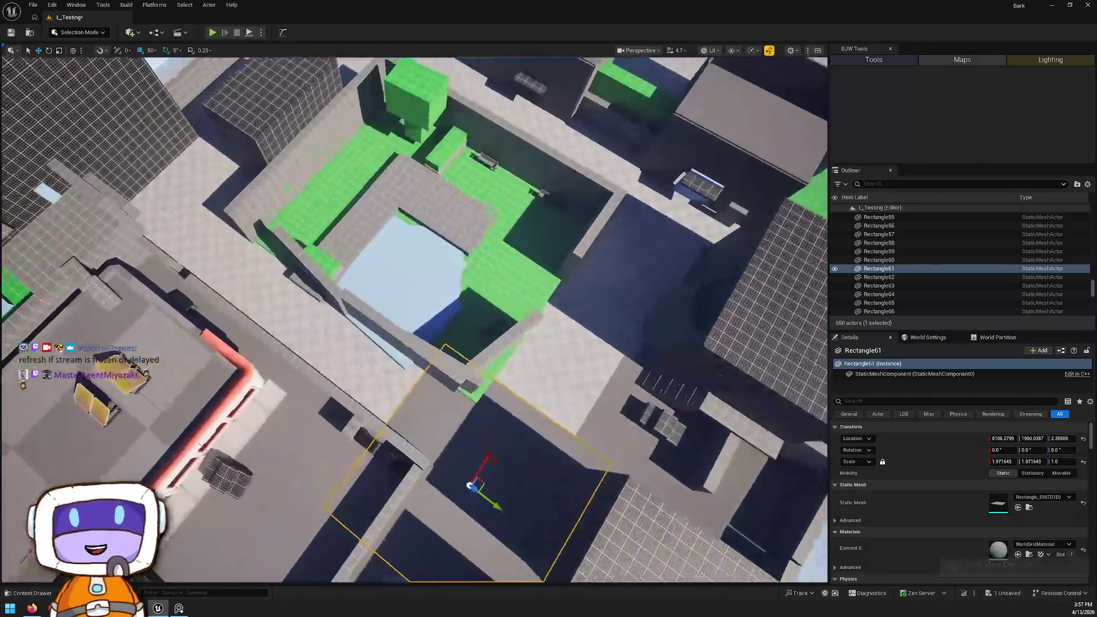
scroll(373, 283, up, 3)
click(373, 283)
key(f)
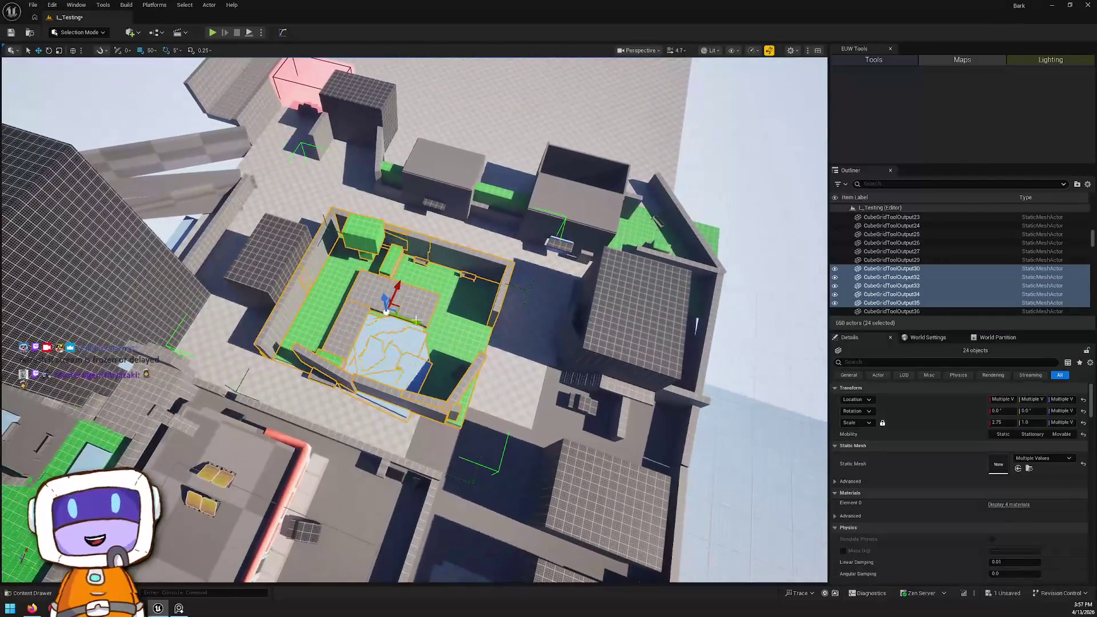
mouse_move(396, 302)
mouse_down()
mouse_move(417, 300)
mouse_move(395, 117)
mouse_move(492, 71)
mouse_move(531, 195)
mouse_move(497, 182)
mouse_move(506, 191)
mouse_up()
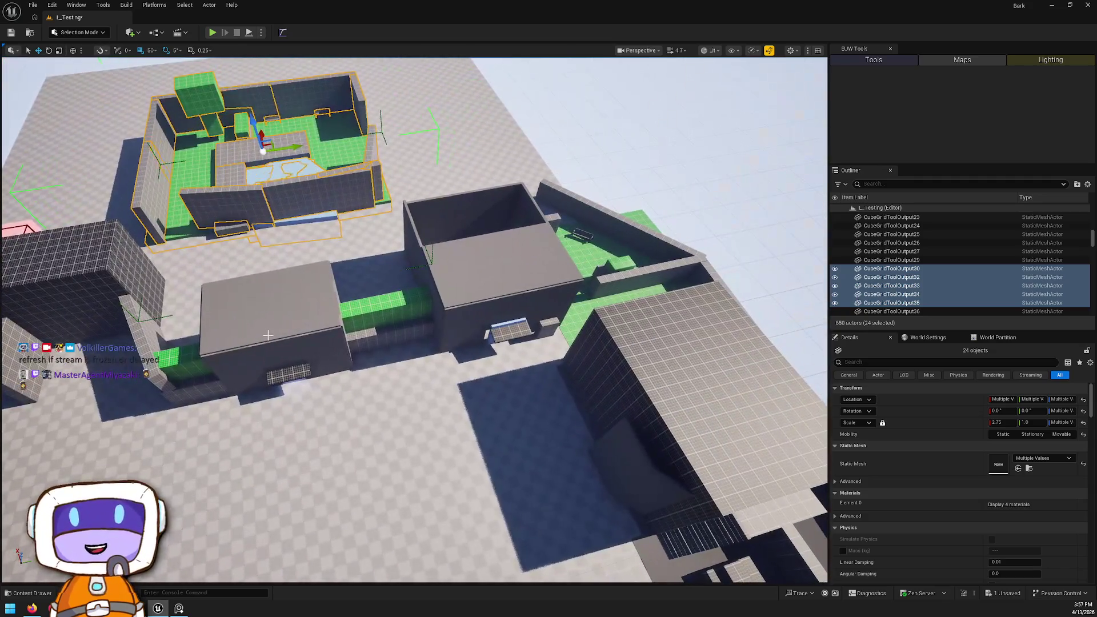
Step: Inspect the small walled building's wall, then return to an overhead view of the ground rectangle
click(274, 343)
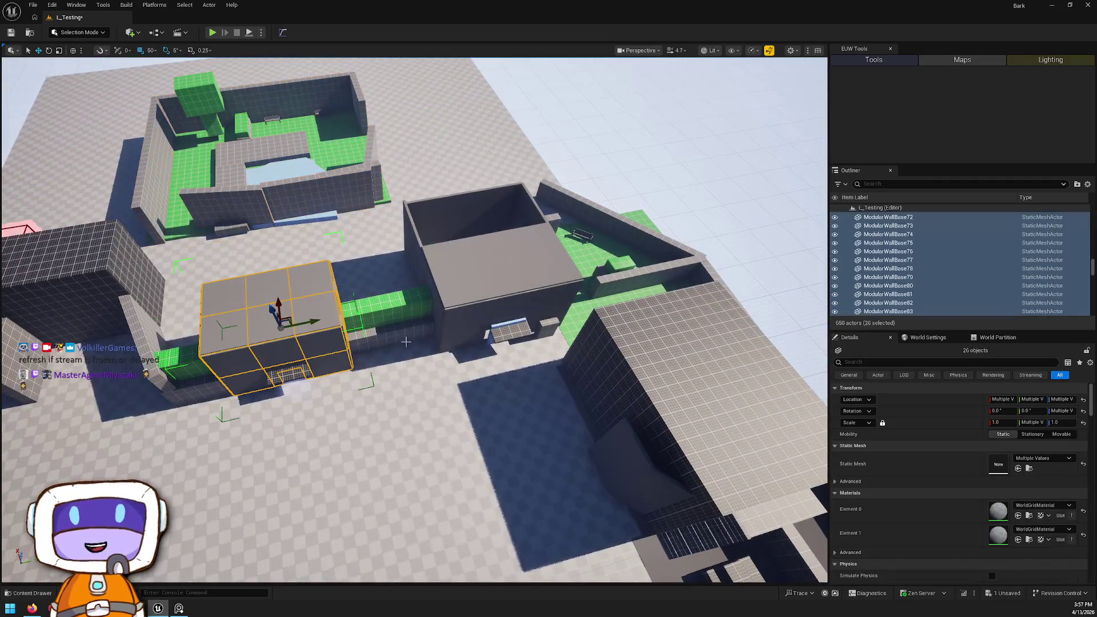
click(579, 294)
key(f)
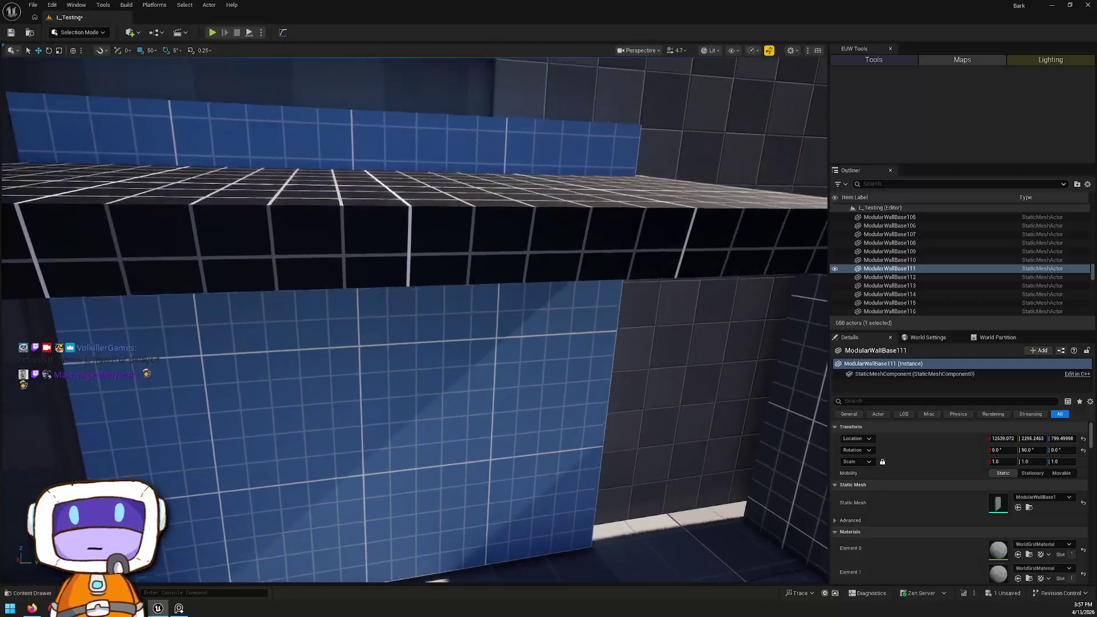
drag(506, 191, 494, 138)
drag(400, 354, 412, 361)
Step: Halve the ground rectangle's width in local space and slide it along its length
click(395, 349)
key(ctrl+grave)
key(w)
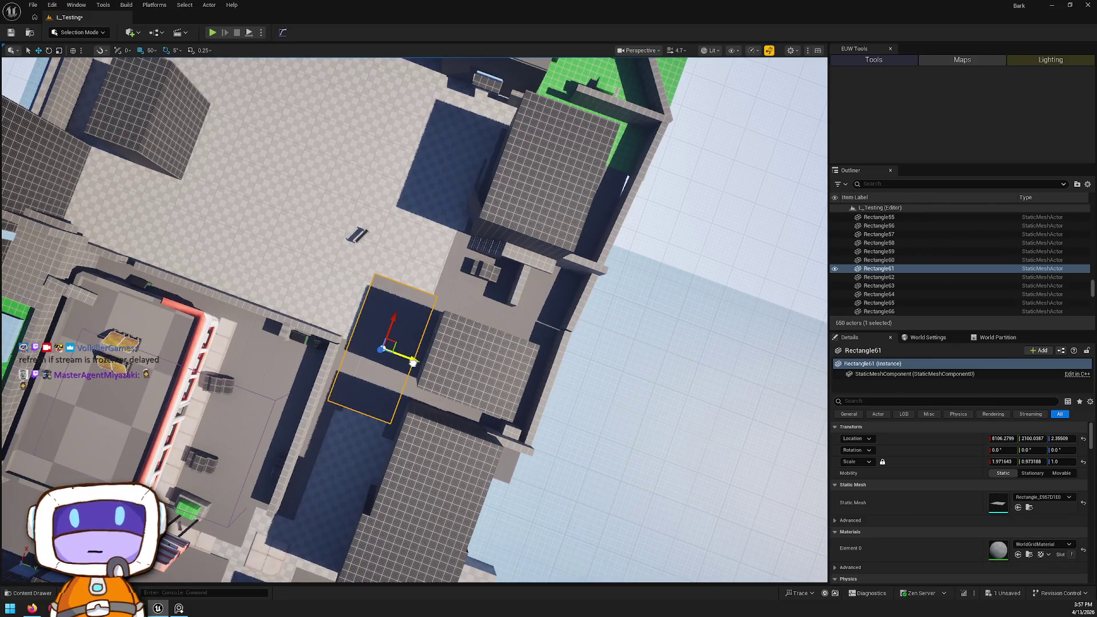
mouse_move(399, 319)
mouse_down()
mouse_move(395, 333)
mouse_move(392, 182)
mouse_move(369, 180)
mouse_move(395, 212)
mouse_move(379, 230)
mouse_up()
Step: Duplicate the narrowed rectangle and rotate the copy to -50° beside it
key(e)
key(w)
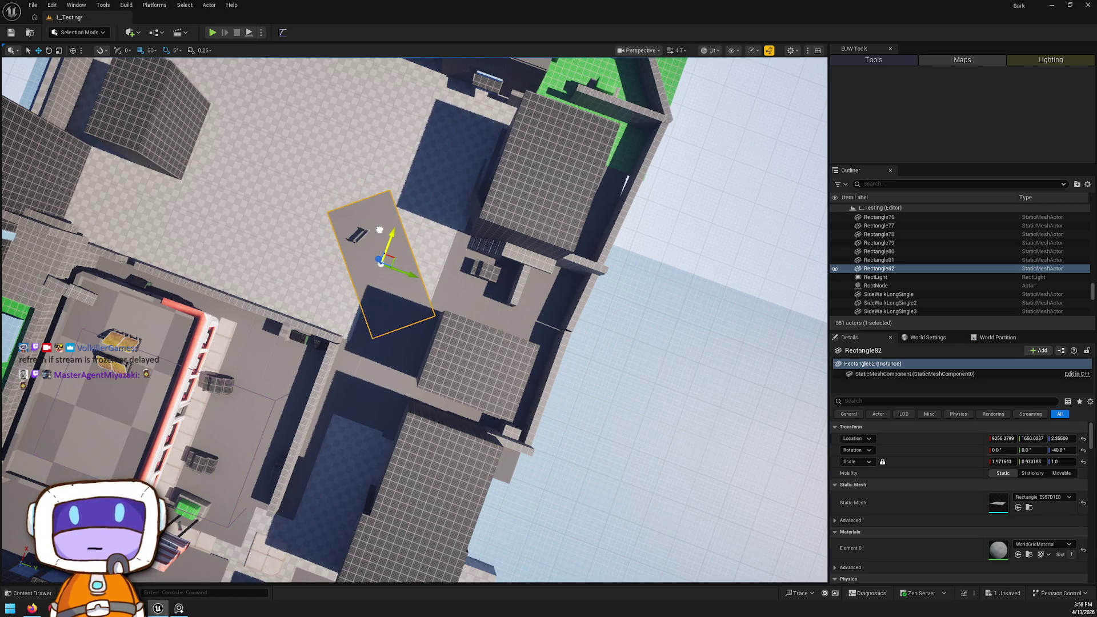
key(e)
mouse_move(391, 308)
mouse_down()
mouse_move(377, 251)
mouse_move(395, 217)
mouse_move(465, 249)
mouse_up()
key(w)
drag(524, 270, 513, 268)
click(421, 176)
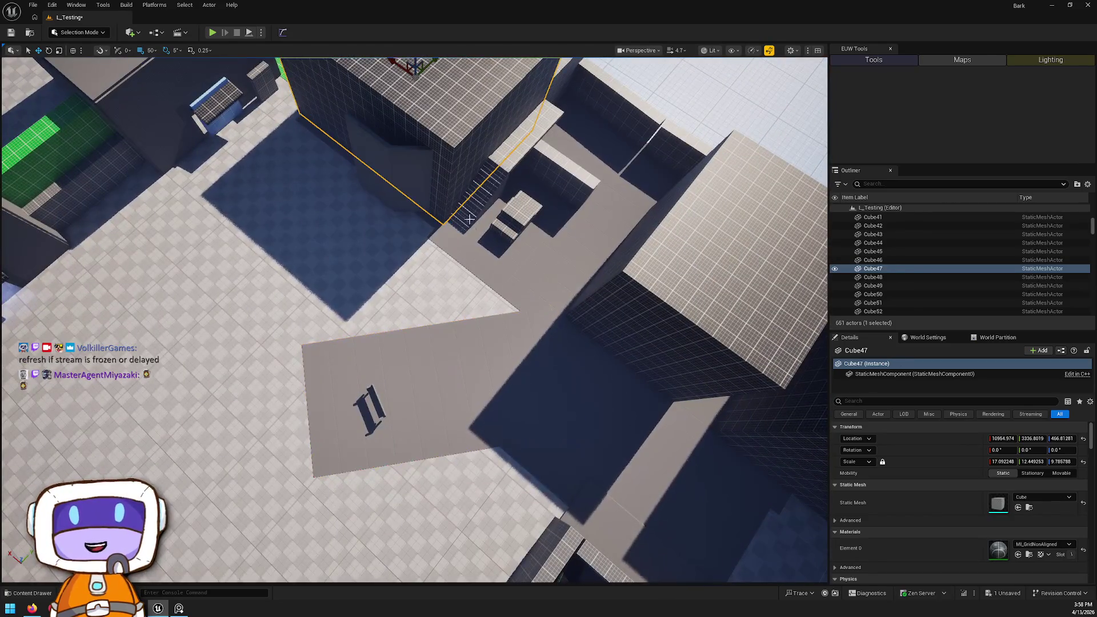
Step: Select Cube47 with its stairs, landing, stair wall and support blocks, and rotate them -45° about Z
key(f)
ctrl+click(413, 314)
ctrl+click(494, 299)
ctrl+click(491, 311)
ctrl+click(440, 288)
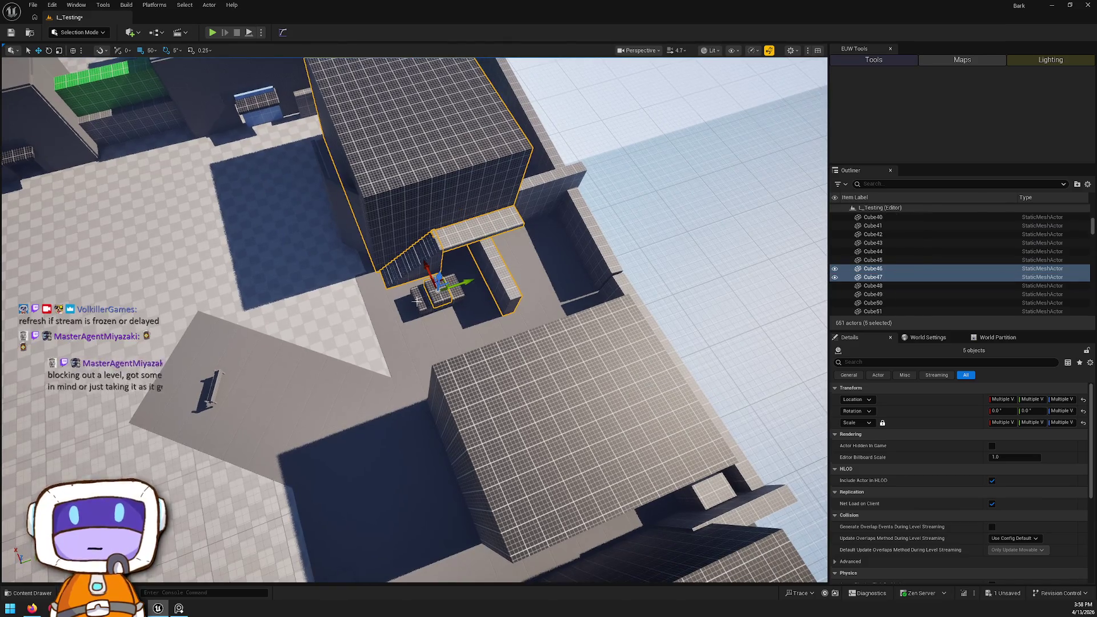
ctrl+click(418, 300)
mouse_move(436, 315)
mouse_down()
mouse_move(394, 305)
mouse_move(431, 314)
mouse_up()
drag(515, 318, 507, 282)
mouse_move(475, 323)
mouse_down()
mouse_move(597, 328)
mouse_move(493, 348)
mouse_move(511, 350)
mouse_move(471, 401)
mouse_move(474, 423)
mouse_move(468, 377)
mouse_move(462, 422)
mouse_up()
mouse_move(439, 352)
mouse_down()
mouse_move(346, 491)
mouse_move(301, 362)
mouse_up()
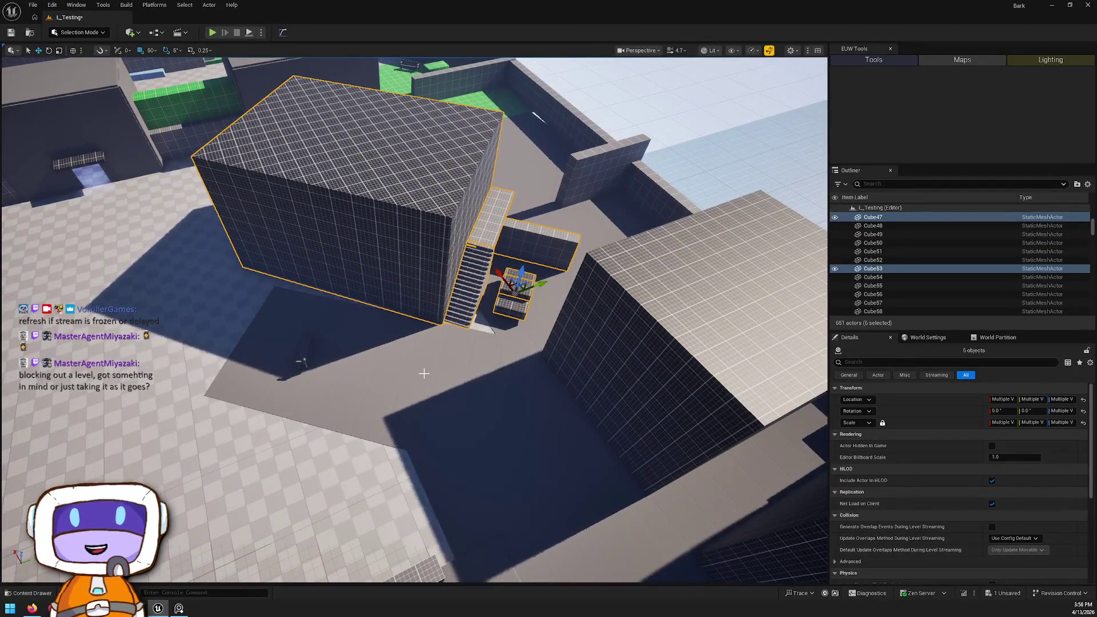
mouse_move(396, 380)
mouse_down()
mouse_move(354, 576)
mouse_move(421, 444)
mouse_move(371, 320)
mouse_up()
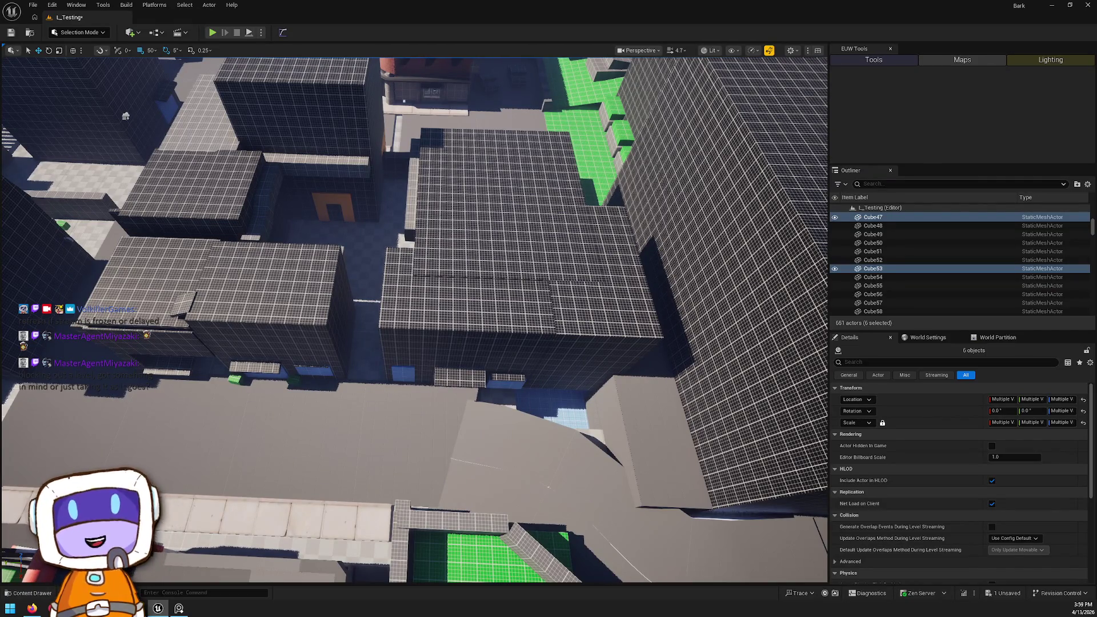
Step: Fly over the rooftops to the small skylit building, select it, and undo a stray nudge
key(w)
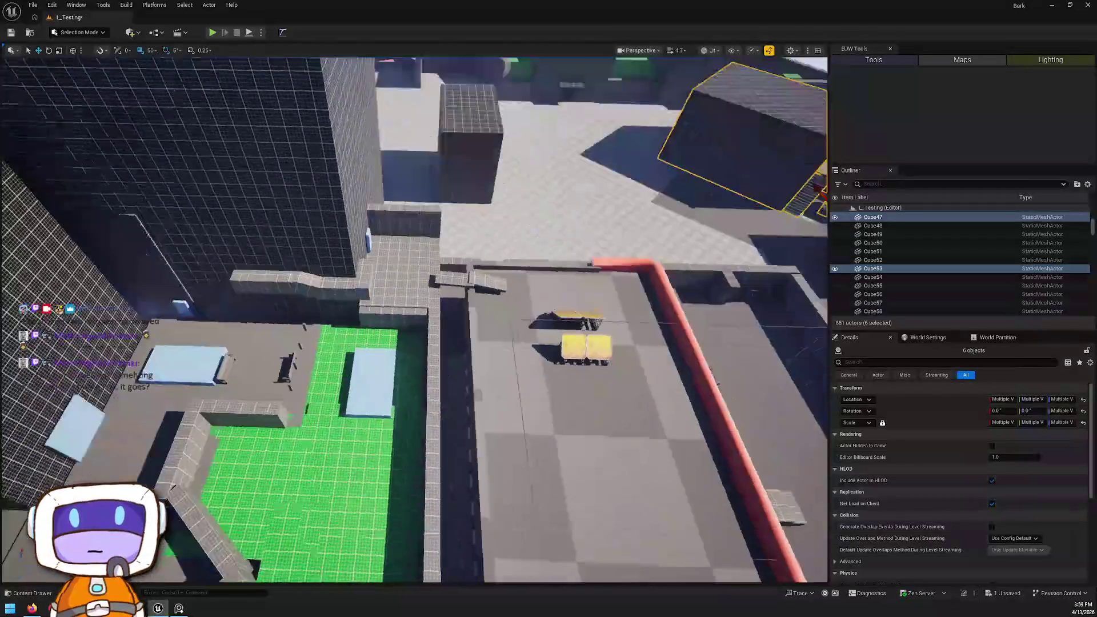
key(s)
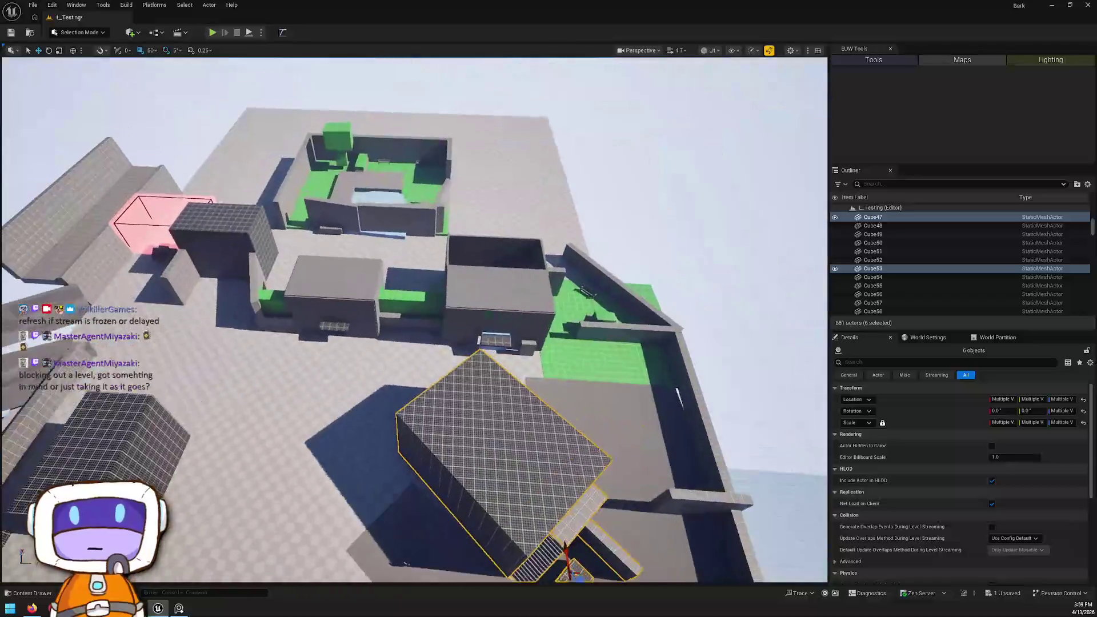
key(w)
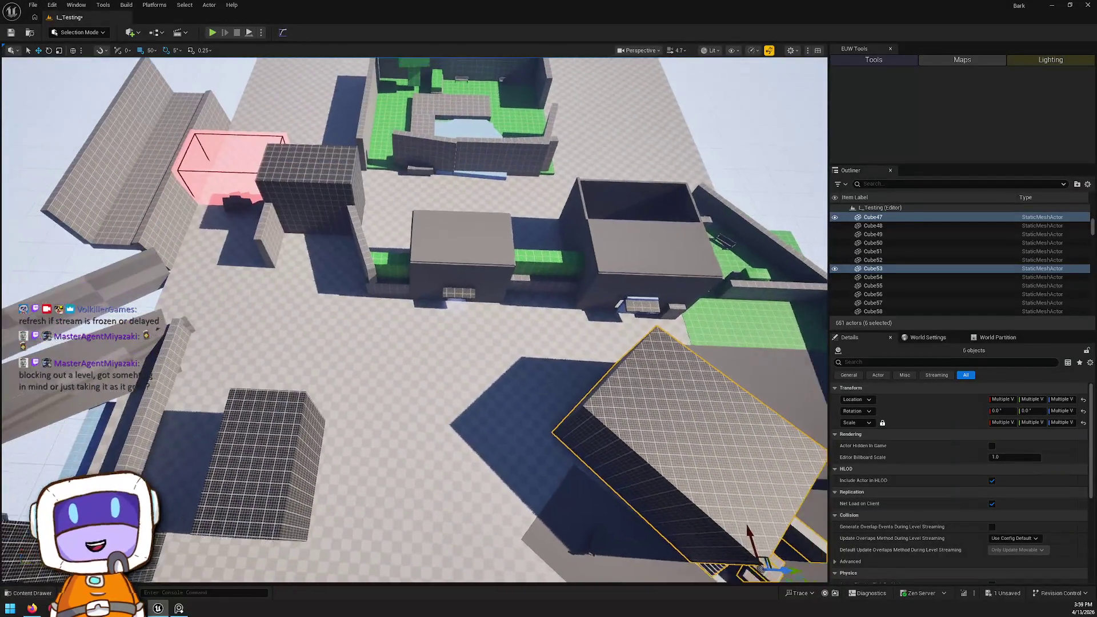
key(s)
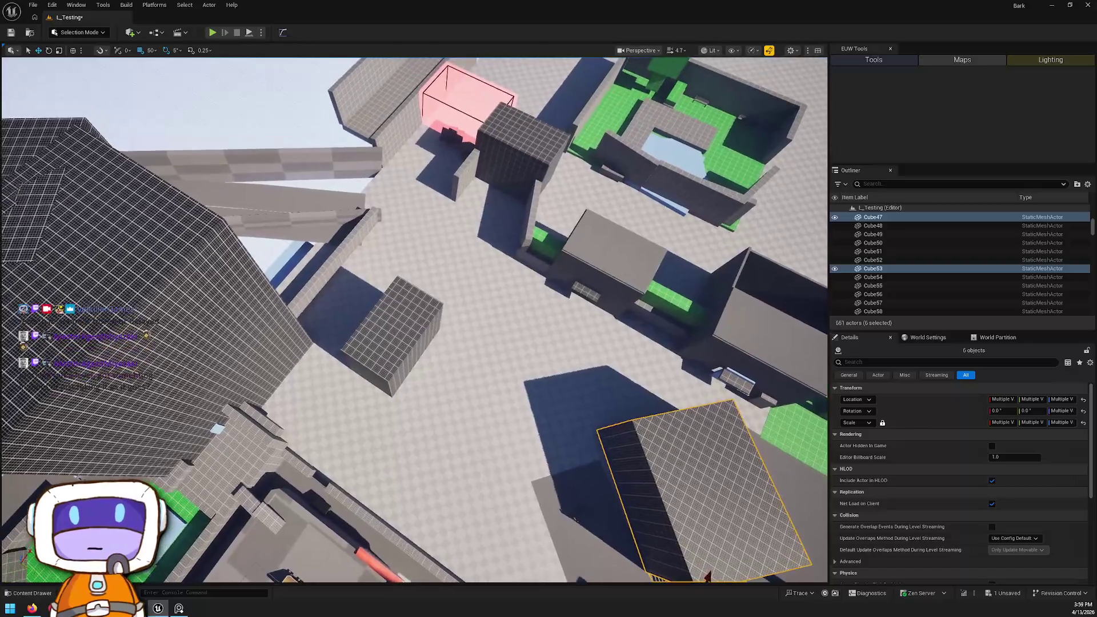
key(a)
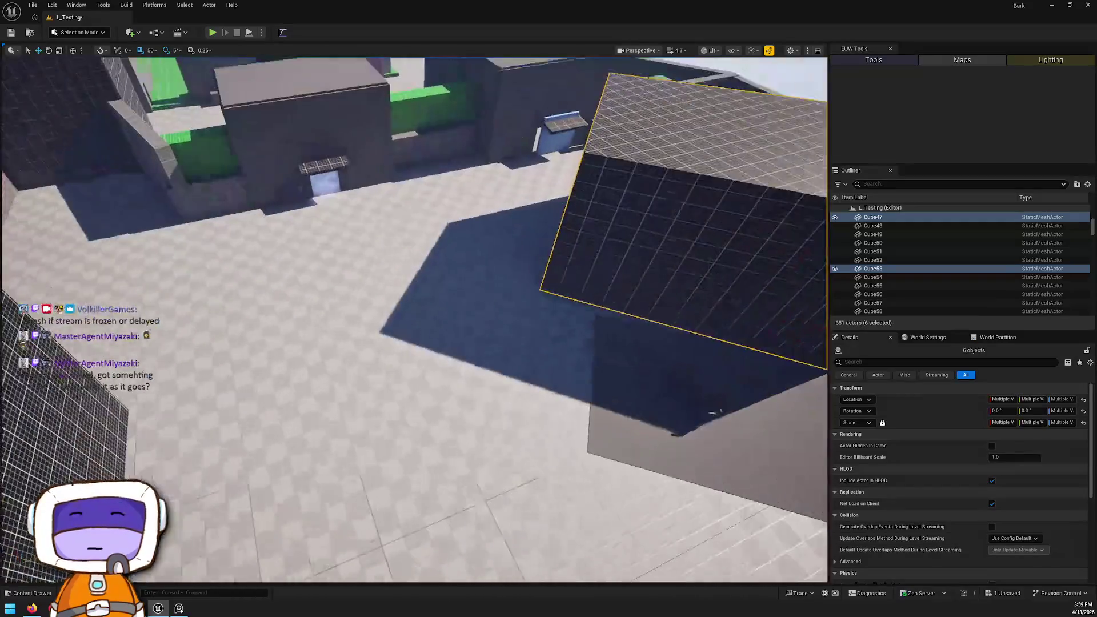
click(369, 229)
key(f)
mouse_move(383, 215)
mouse_down()
mouse_move(366, 189)
mouse_move(400, 171)
mouse_move(383, 215)
mouse_up()
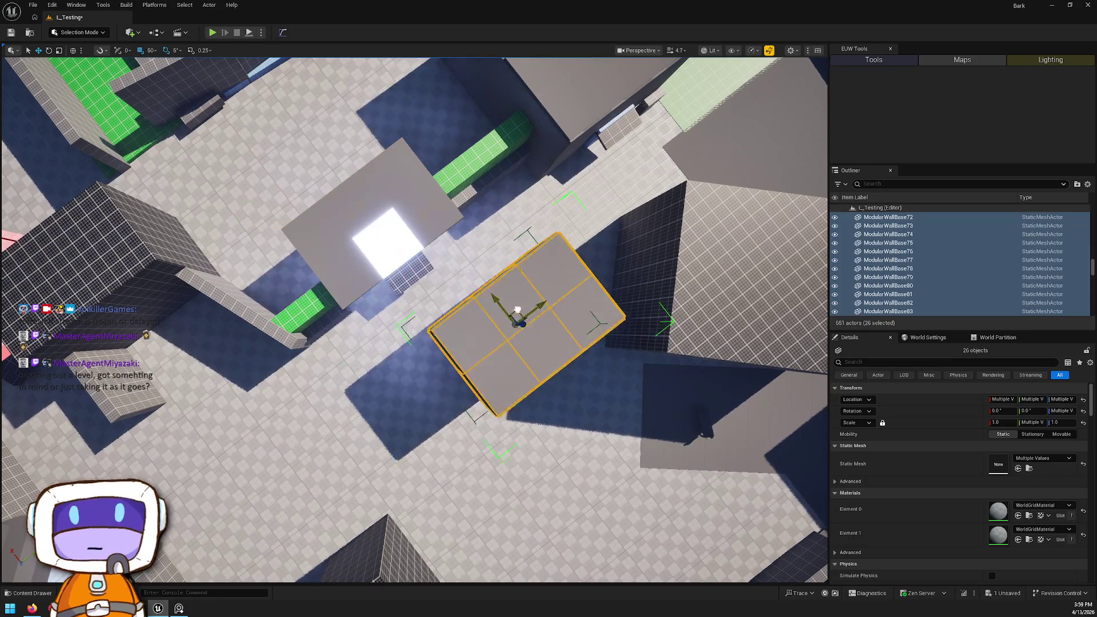
mouse_move(486, 341)
mouse_down()
mouse_move(457, 366)
mouse_move(474, 320)
mouse_move(465, 312)
mouse_move(496, 306)
mouse_up()
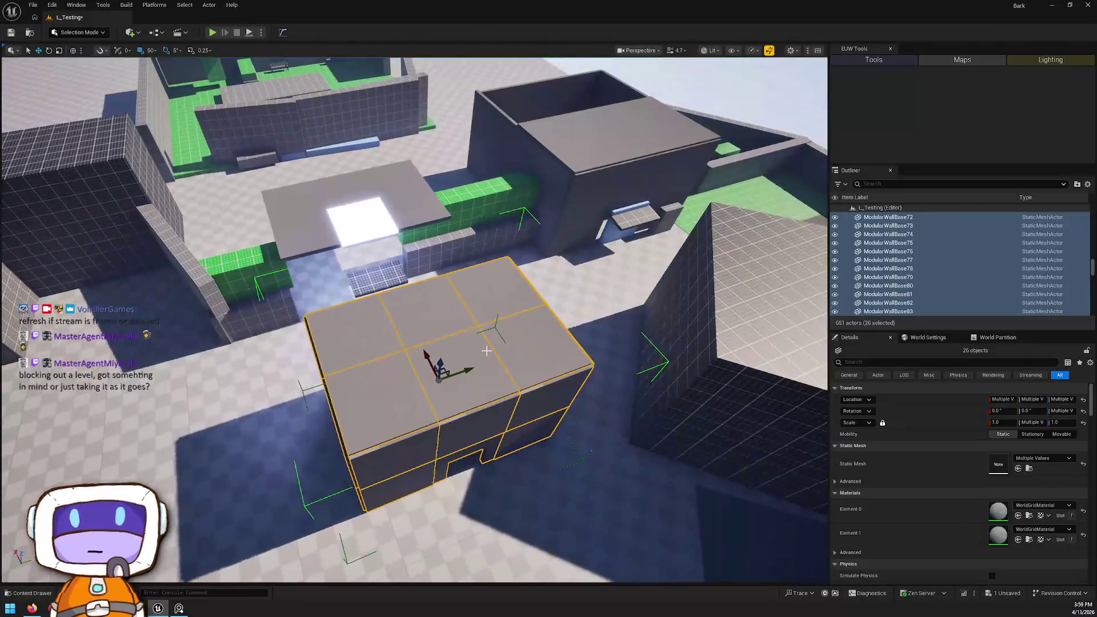
key(ctrl+z)
Step: Start the group with the front wall, roof piece, green cube, grey pillar and four room walls
click(589, 200)
drag(588, 200, 549, 228)
mouse_move(516, 337)
mouse_down()
mouse_move(495, 320)
mouse_move(490, 257)
mouse_move(475, 240)
mouse_up()
click(492, 311)
ctrl+click(503, 400)
ctrl+click(457, 331)
ctrl+click(252, 293)
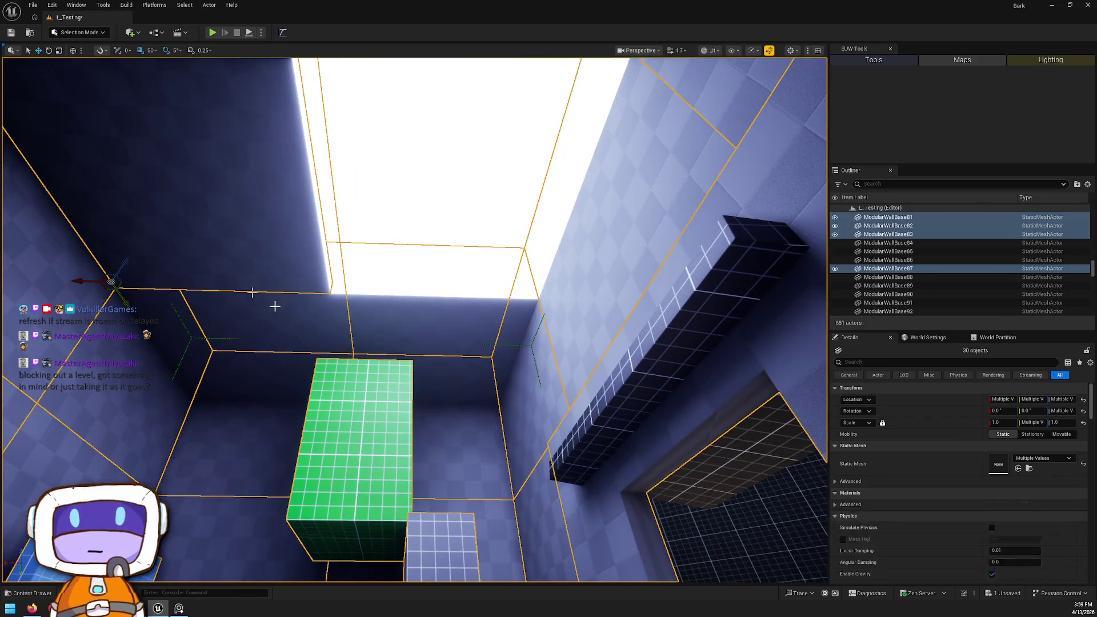
ctrl+click(318, 313)
ctrl+click(396, 276)
ctrl+click(329, 288)
mouse_move(329, 289)
mouse_down()
mouse_move(514, 416)
mouse_move(423, 388)
mouse_move(366, 332)
mouse_move(588, 384)
mouse_move(600, 337)
mouse_move(564, 308)
mouse_move(514, 320)
mouse_move(446, 411)
mouse_move(464, 160)
mouse_up()
Step: Add the remaining walls, green planters, blue wall panel and half-height wall, totalling 38 objects
ctrl+click(475, 480)
ctrl+click(453, 417)
ctrl+click(367, 332)
ctrl+click(634, 366)
ctrl+click(538, 287)
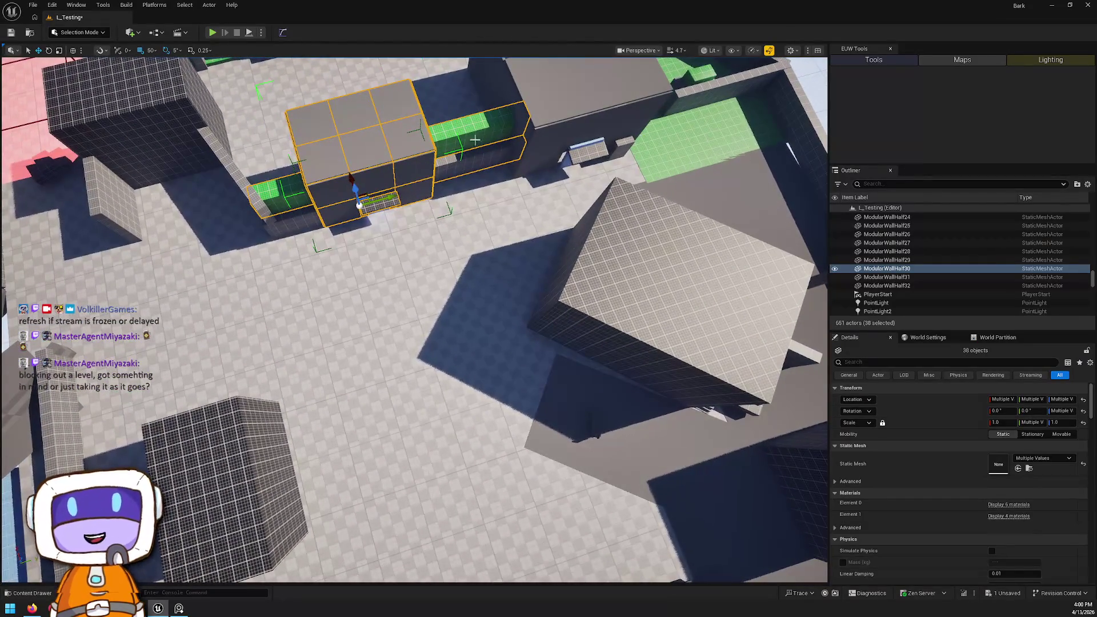
Step: Drag the 38-piece walled building and planters to a new spot, survey it, then undo the last change
mouse_move(349, 175)
mouse_down()
mouse_move(402, 354)
mouse_move(384, 379)
mouse_move(175, 321)
mouse_up()
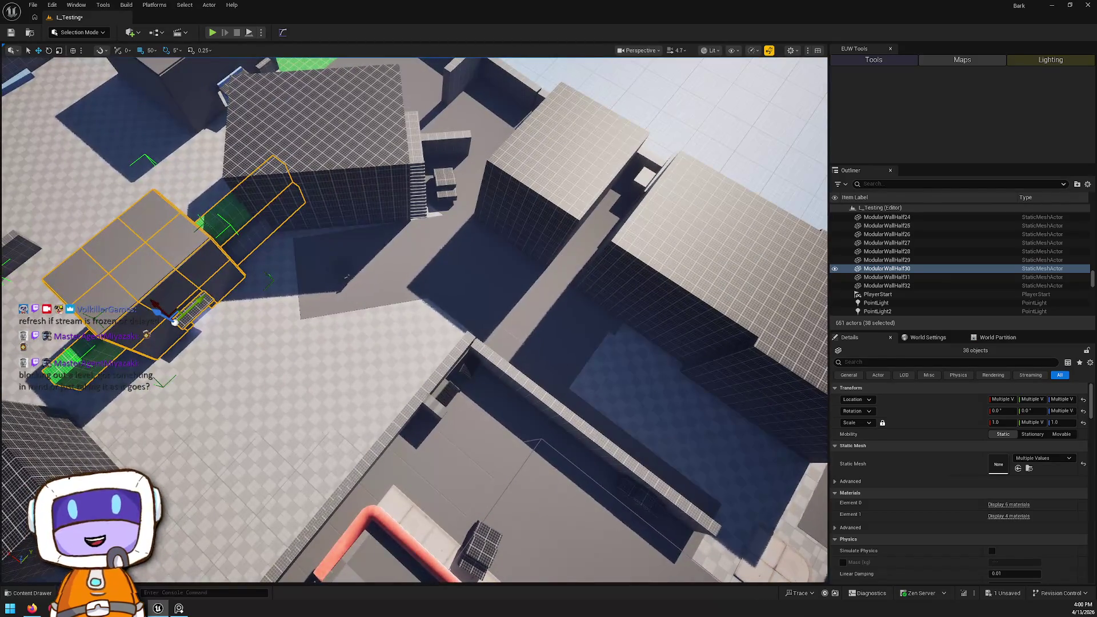
key(f)
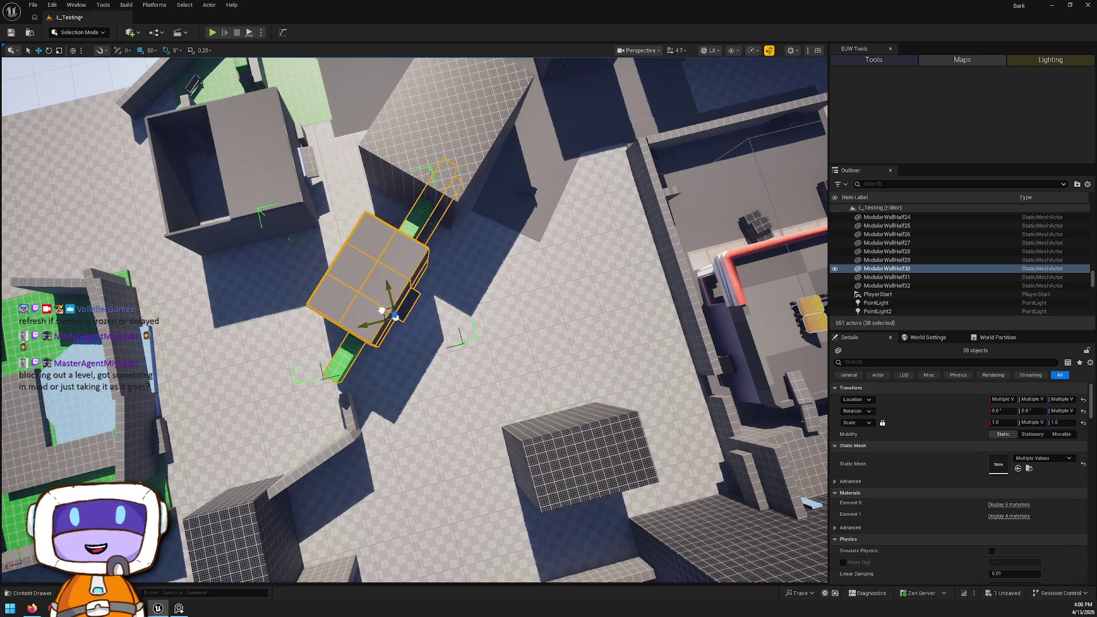
mouse_move(382, 310)
mouse_down()
mouse_move(372, 319)
mouse_move(400, 354)
mouse_move(597, 440)
mouse_move(418, 319)
mouse_up()
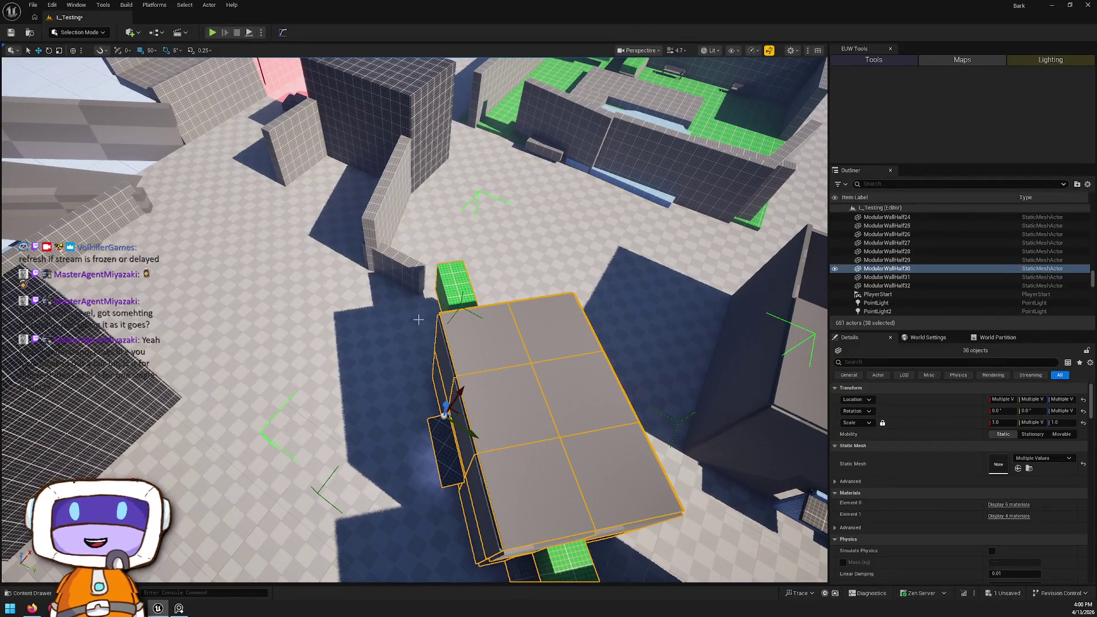
mouse_move(418, 319)
mouse_down()
mouse_move(443, 296)
mouse_move(400, 311)
mouse_up()
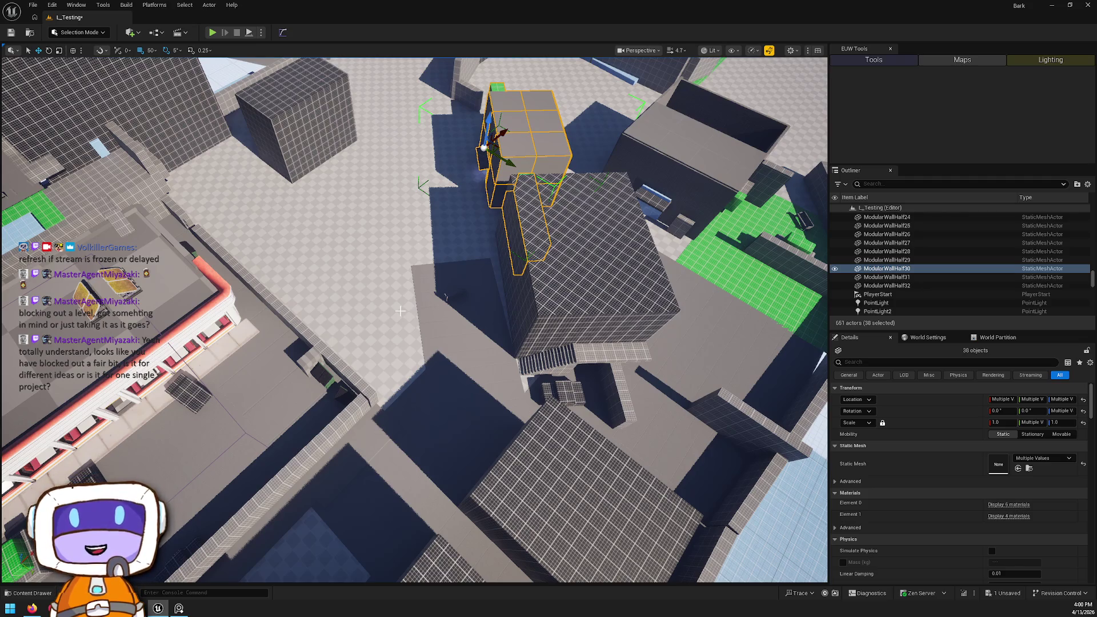
mouse_move(440, 223)
mouse_down()
mouse_move(417, 154)
mouse_move(417, 223)
mouse_move(383, 246)
mouse_move(434, 249)
mouse_up()
key(ctrl+z)
key(ctrl+z)
key(ctrl+z)
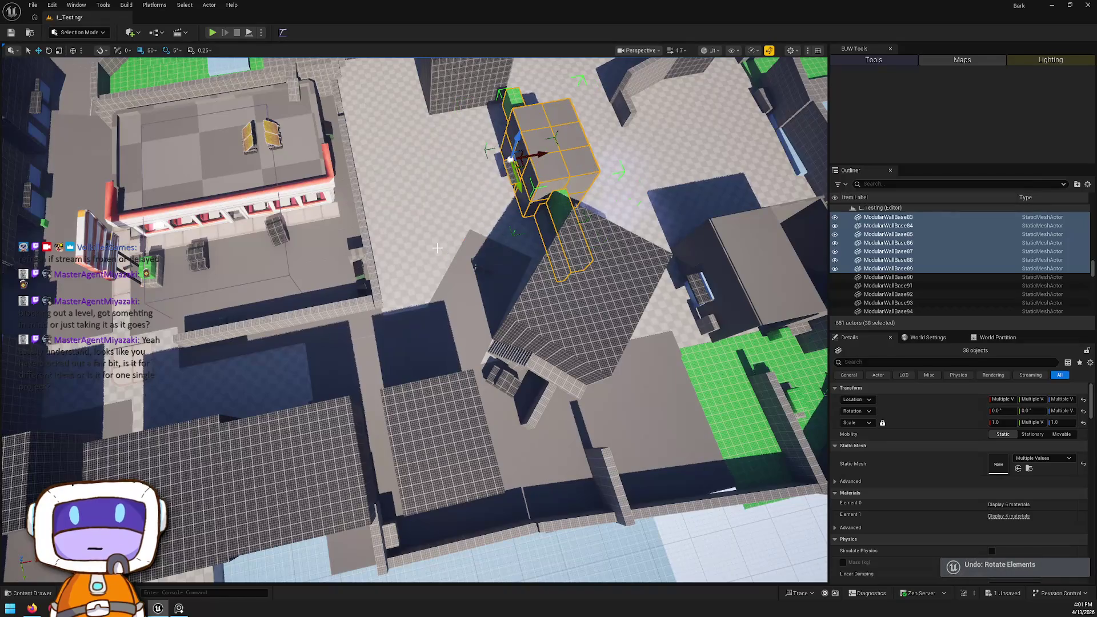
Step: Undo the selection changes and the building's rotation, then select SM_DinerRearBuilding
key(ctrl+z)
key(ctrl+z)
key(ctrl+z)
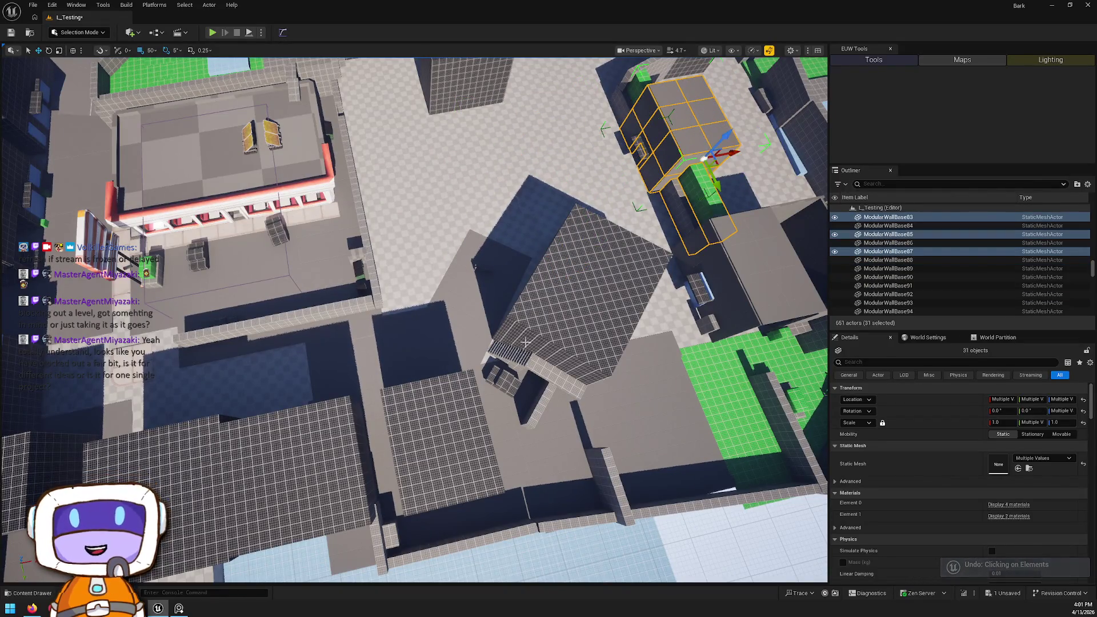
key(ctrl+z)
key(ctrl+z)
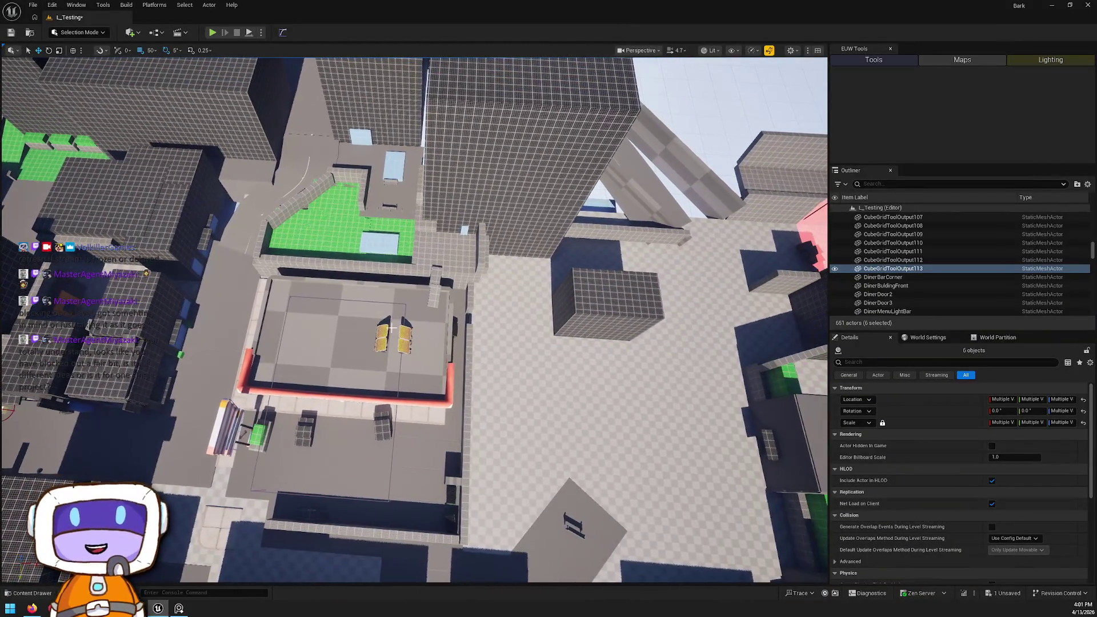
click(358, 328)
mouse_move(505, 457)
mouse_down()
mouse_move(505, 372)
mouse_move(505, 469)
mouse_move(514, 400)
mouse_move(531, 394)
mouse_move(509, 423)
mouse_move(480, 326)
mouse_move(440, 303)
mouse_move(474, 356)
mouse_up()
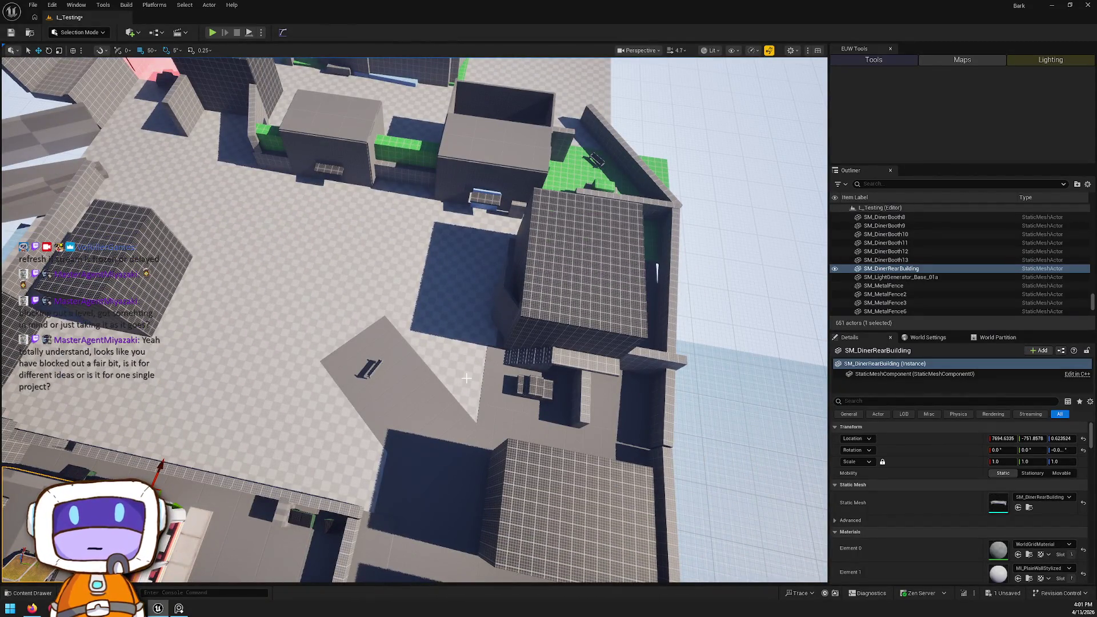
click(51, 7)
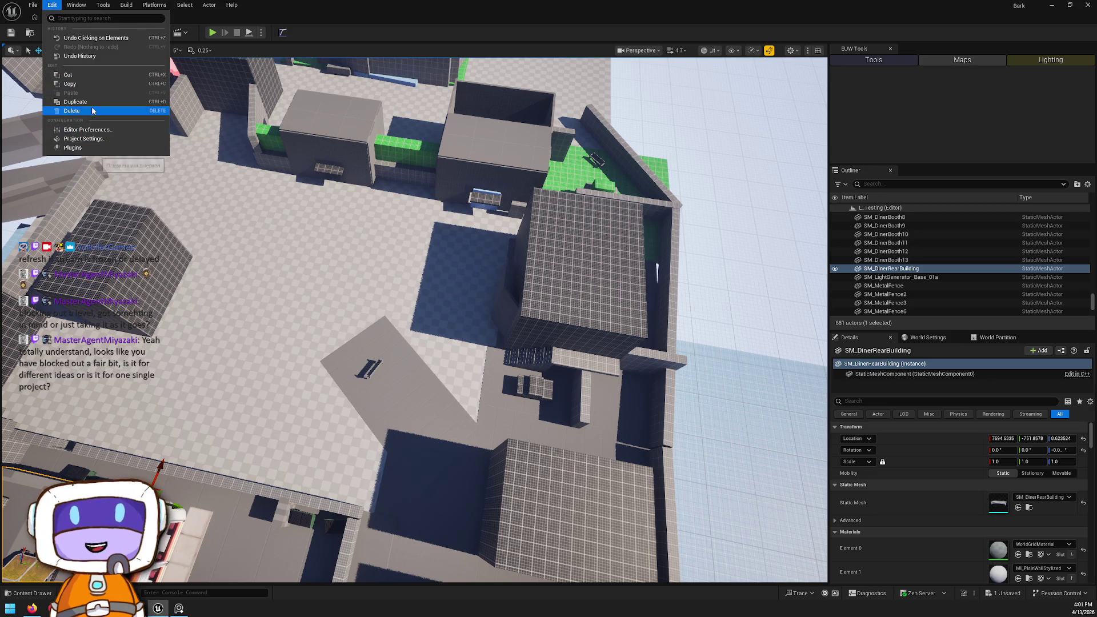
Step: Select the tall grid block with its ledge and small cubes and rotate them -45° about Z
click(546, 330)
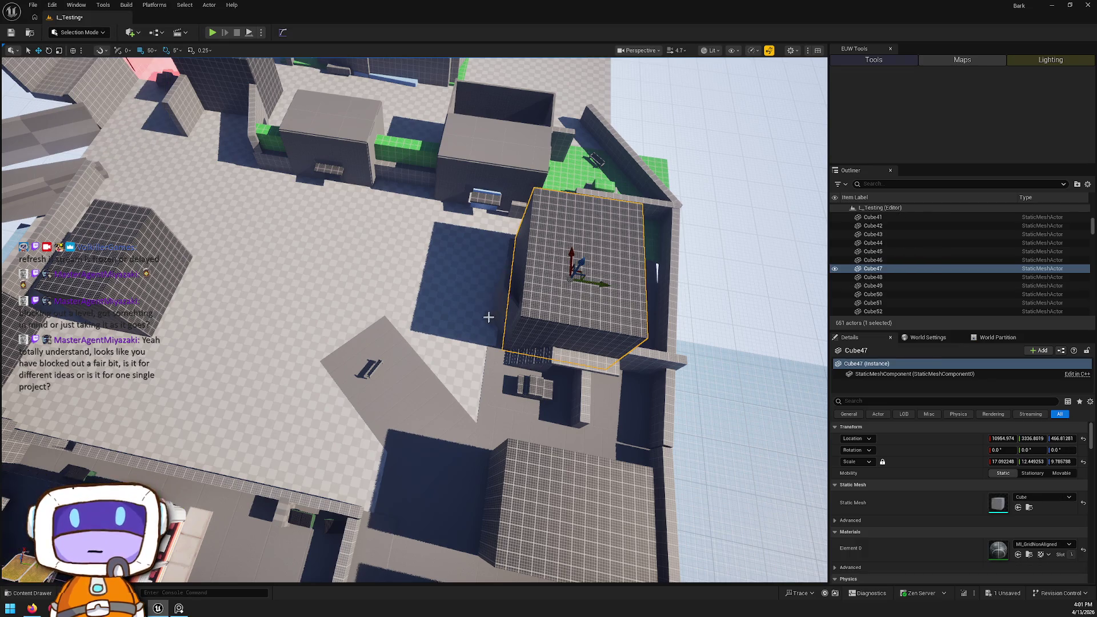
ctrl+click(530, 353)
ctrl+click(568, 362)
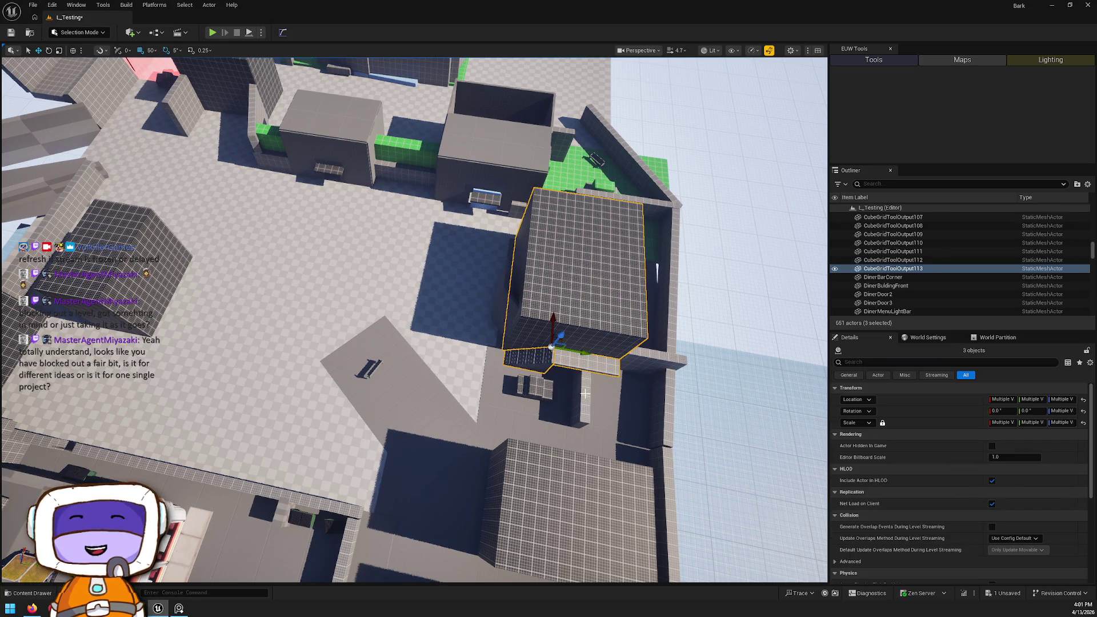
ctrl+click(541, 390)
ctrl+click(540, 389)
key(e)
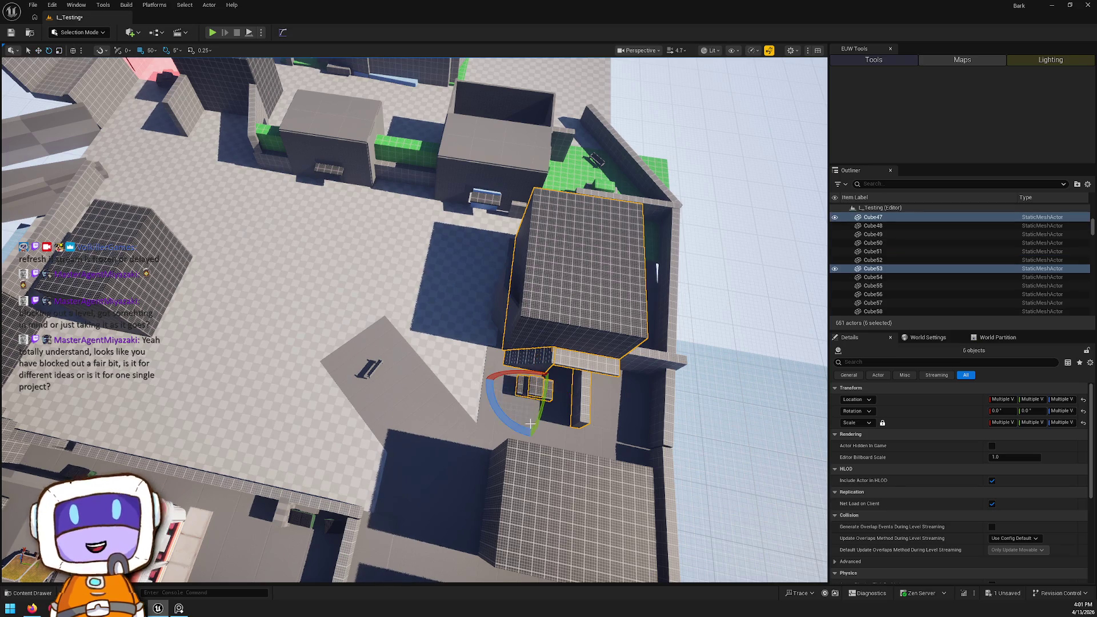
mouse_move(494, 422)
mouse_down()
mouse_move(503, 374)
mouse_move(448, 368)
mouse_move(437, 391)
mouse_move(452, 387)
mouse_move(446, 377)
mouse_move(398, 376)
mouse_move(319, 340)
mouse_up()
key(w)
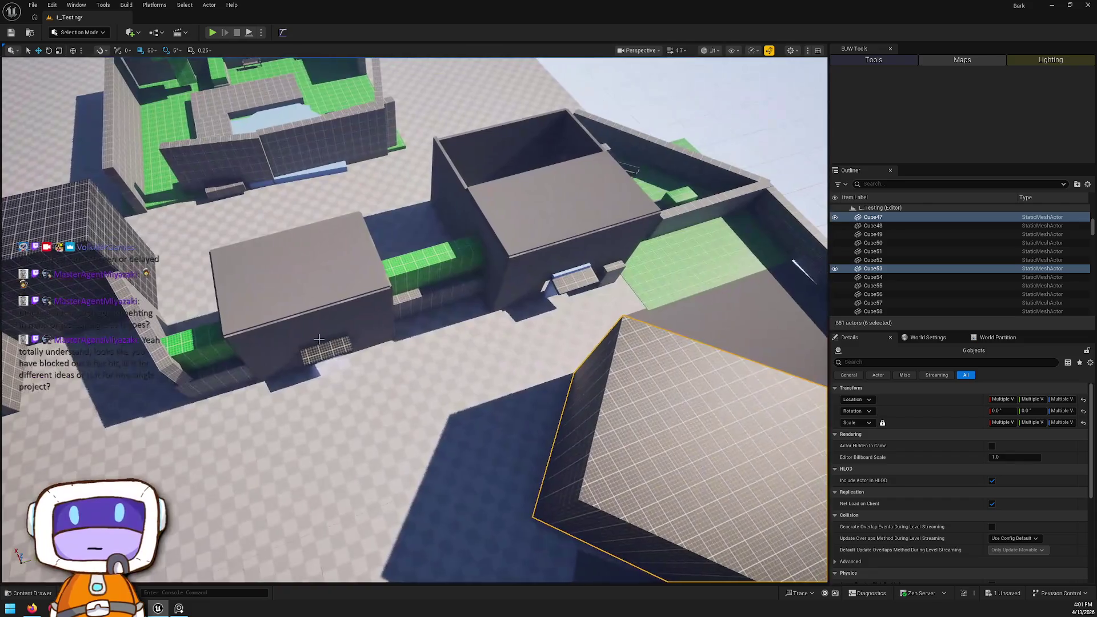
Step: Select the neighbouring building's walls, two green pieces and green floor tile as one group
click(347, 339)
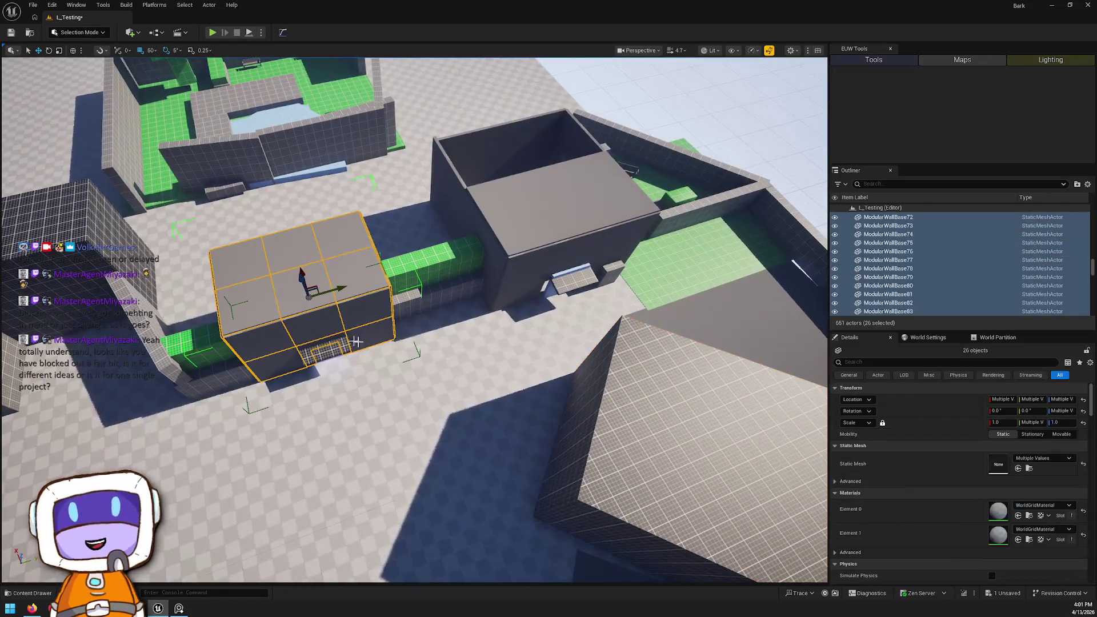
ctrl+click(427, 306)
drag(427, 306, 417, 246)
drag(544, 265, 545, 265)
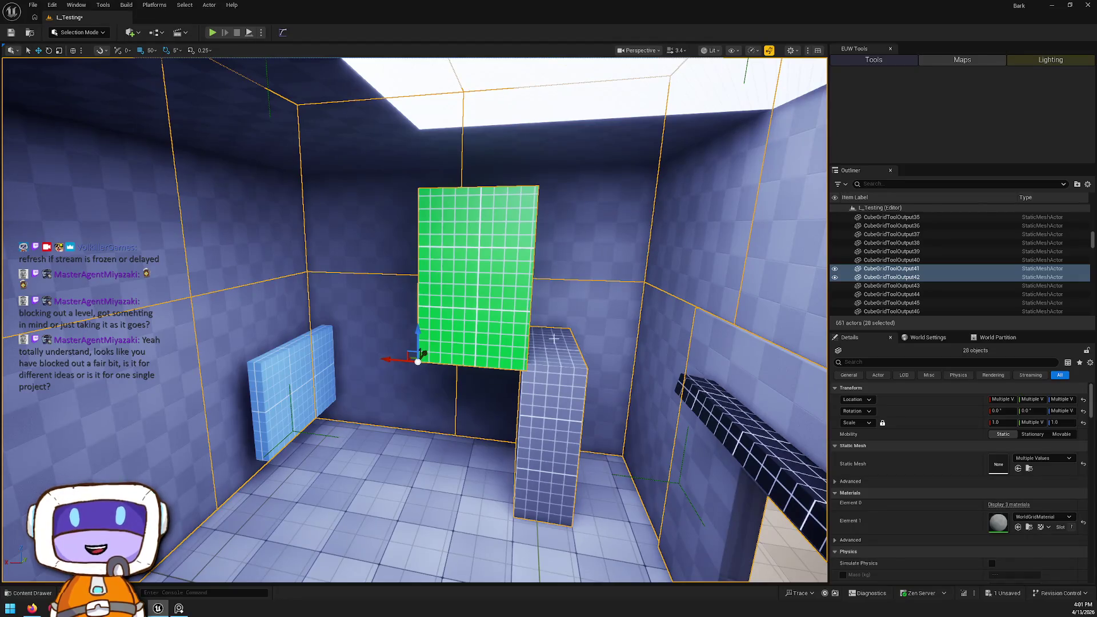
ctrl+click(305, 384)
drag(305, 384, 355, 222)
ctrl+click(240, 164)
ctrl+click(237, 172)
drag(237, 172, 218, 237)
ctrl+click(299, 274)
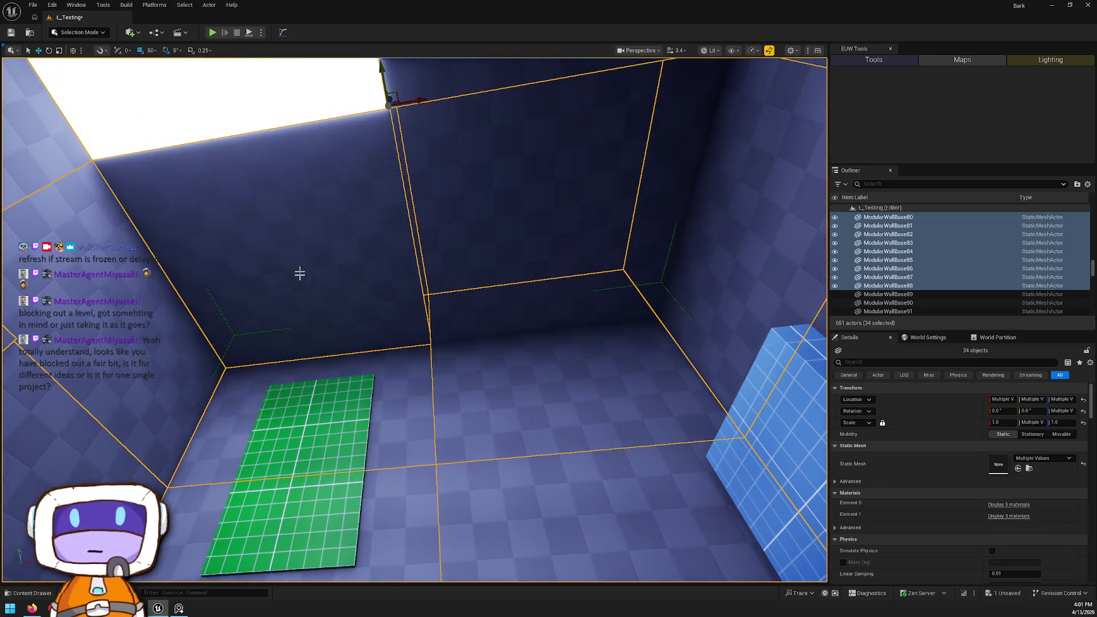
ctrl+click(337, 384)
mouse_move(337, 384)
mouse_down()
mouse_move(354, 286)
mouse_move(282, 269)
mouse_move(387, 384)
mouse_up()
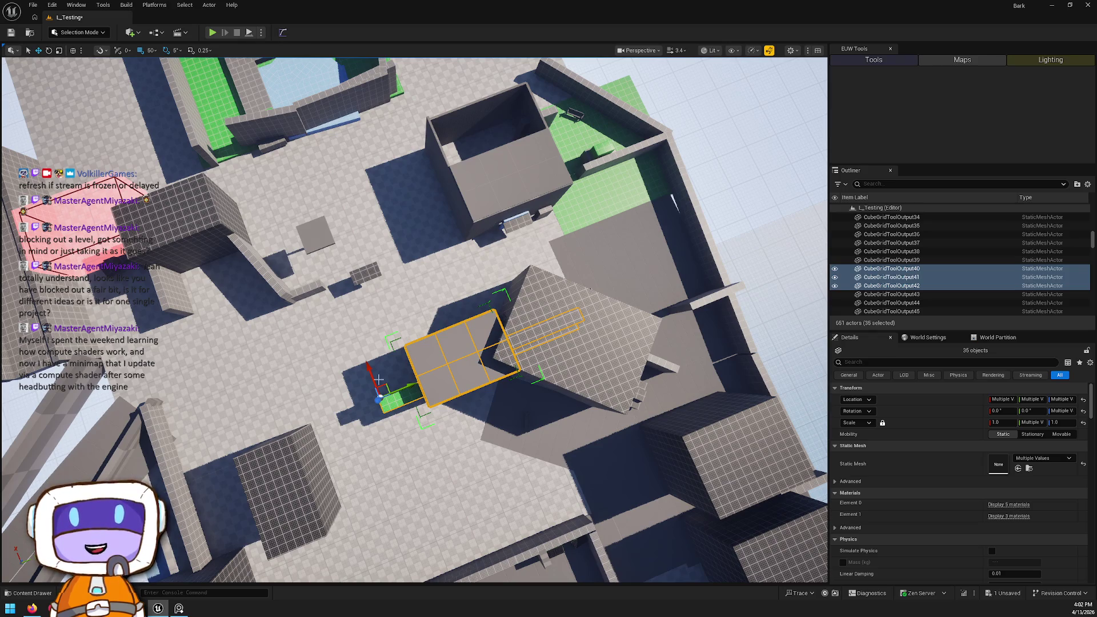
Step: Delete the stray wall plane and the blue wall
mouse_move(332, 168)
mouse_down()
mouse_move(398, 330)
mouse_move(388, 337)
mouse_move(400, 343)
mouse_move(392, 314)
mouse_move(416, 322)
mouse_move(301, 374)
mouse_move(464, 243)
mouse_move(386, 443)
mouse_move(377, 420)
mouse_up()
click(422, 340)
ctrl+click(413, 364)
key(Delete)
Step: Delete the dark grid cube Cube52 together with its thin wall and small block
drag(340, 331, 354, 332)
click(379, 247)
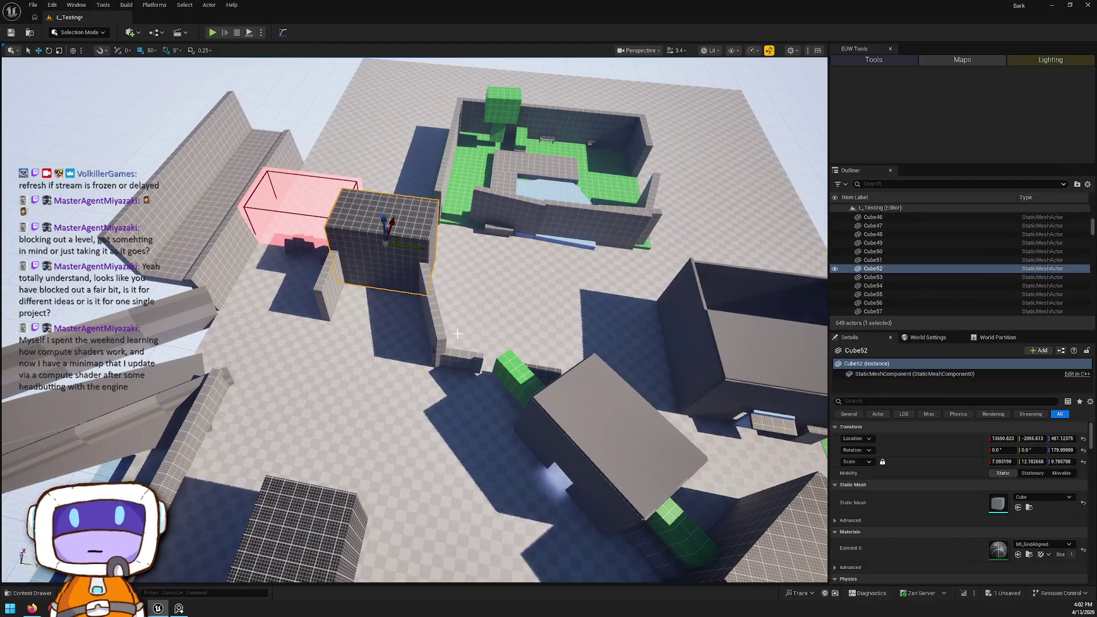
ctrl+click(440, 330)
ctrl+click(458, 361)
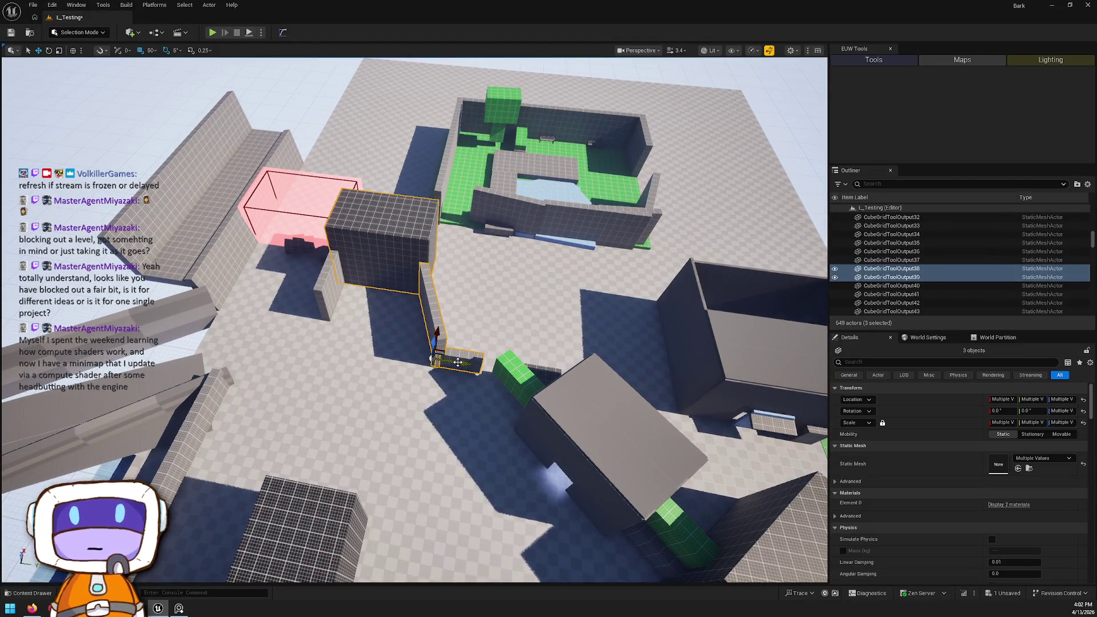
key(Delete)
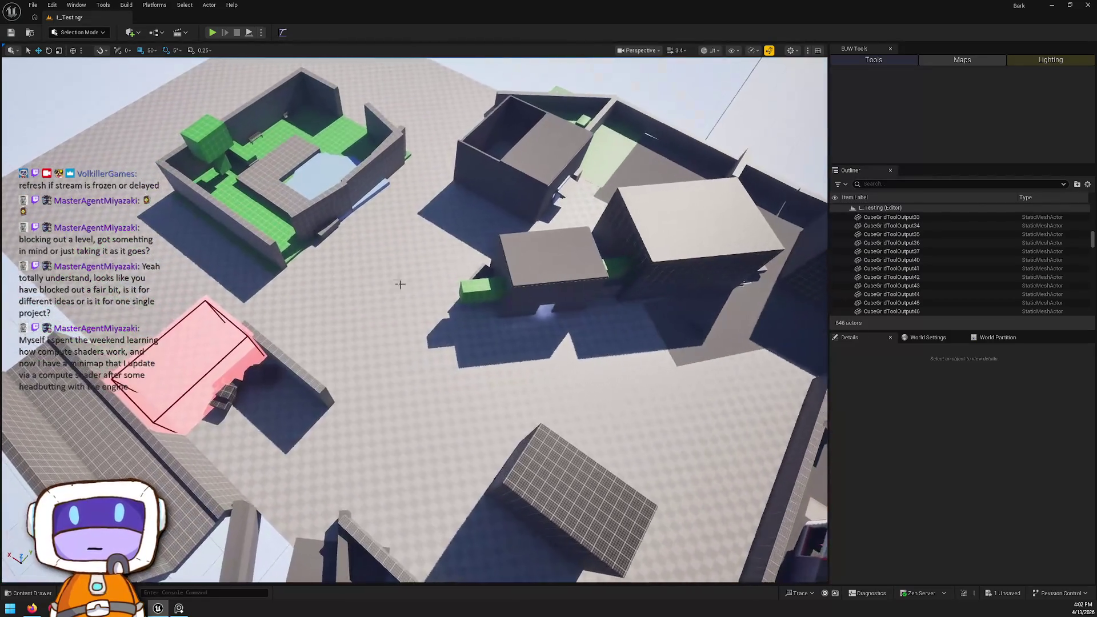
Step: Select the 24-actor walled courtyard park and rotate its yaw from 100 to 70
click(374, 237)
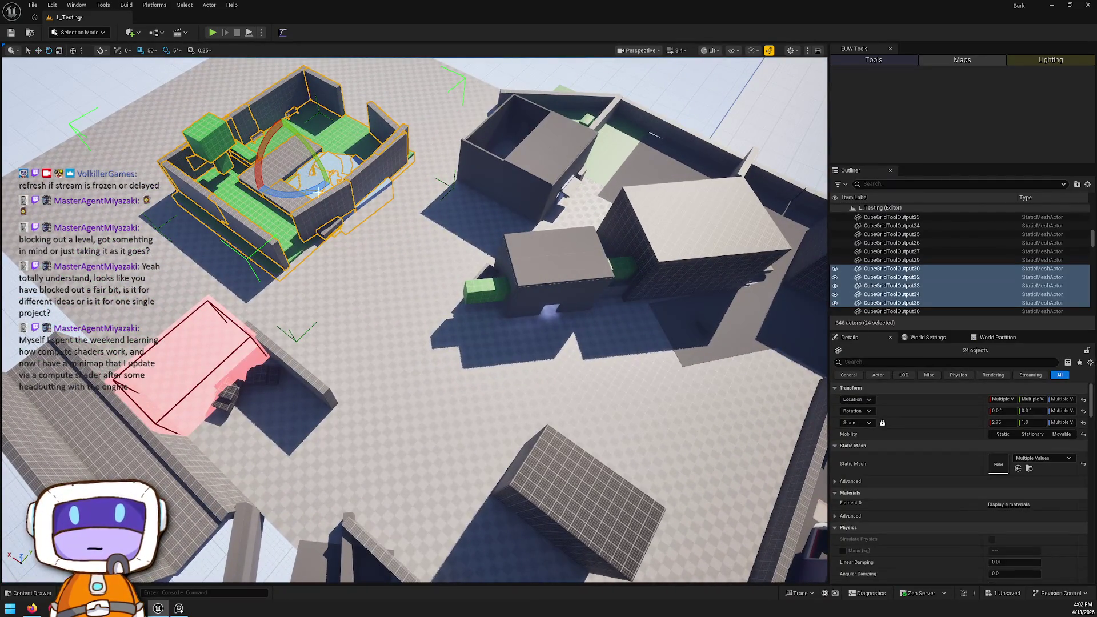
drag(340, 140, 317, 129)
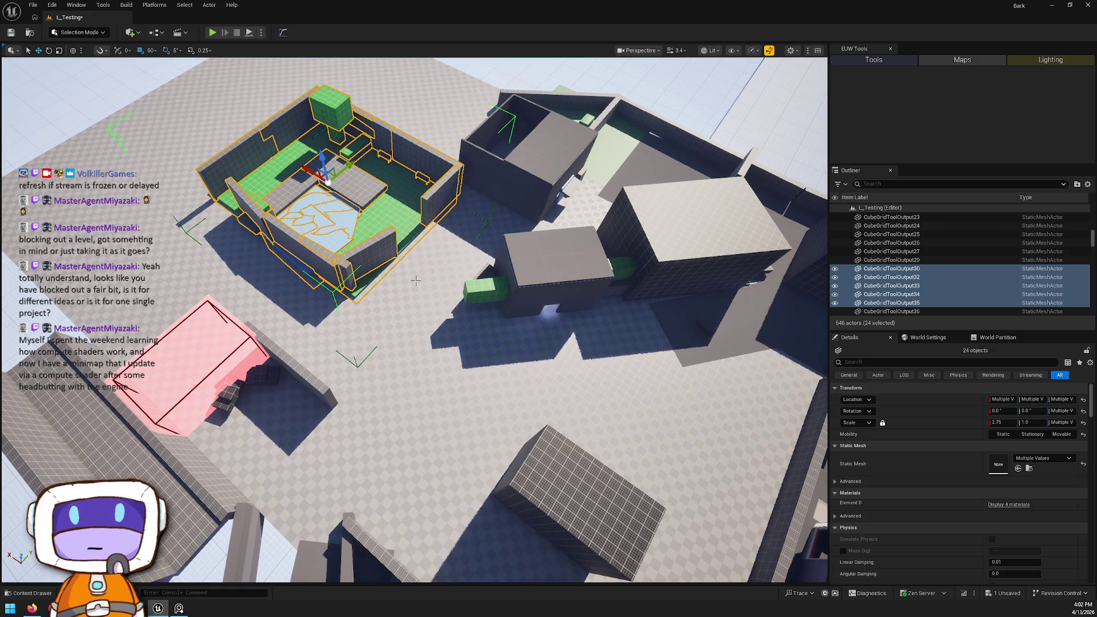
mouse_move(441, 317)
mouse_down()
mouse_move(349, 311)
mouse_move(388, 313)
mouse_move(360, 311)
mouse_move(381, 337)
mouse_move(366, 366)
mouse_up()
Step: Move Cube87 from 9160/1101 to 8910/851, then restore and re-maximize the editor window
click(342, 411)
drag(342, 411, 405, 364)
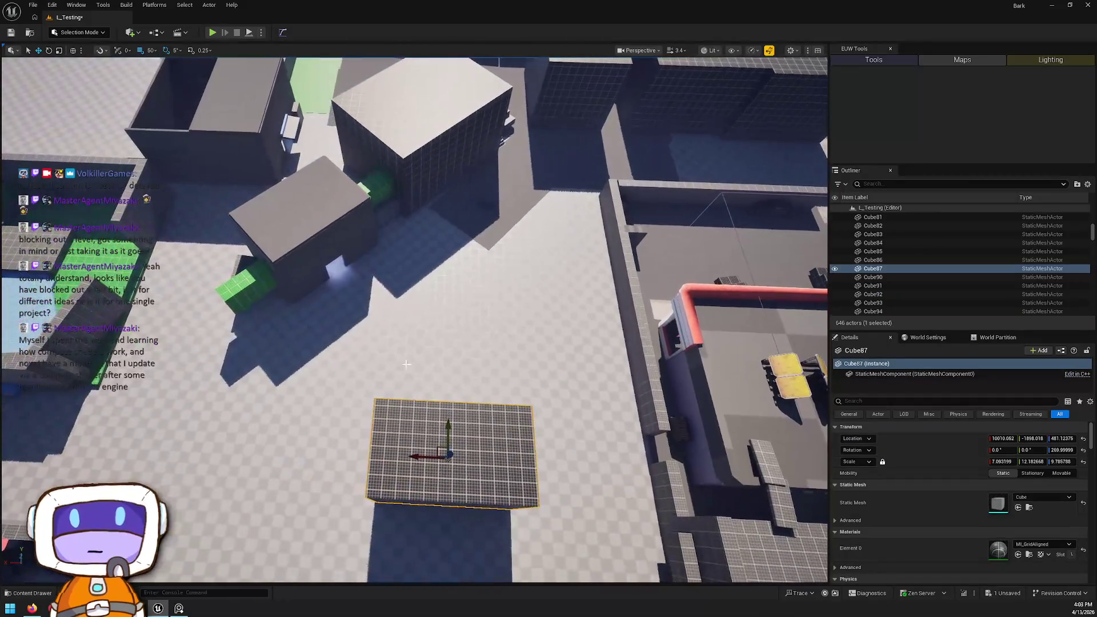
mouse_move(543, 385)
mouse_down()
mouse_move(529, 394)
mouse_move(496, 235)
mouse_up()
drag(438, 161, 423, 192)
drag(223, 288, 223, 287)
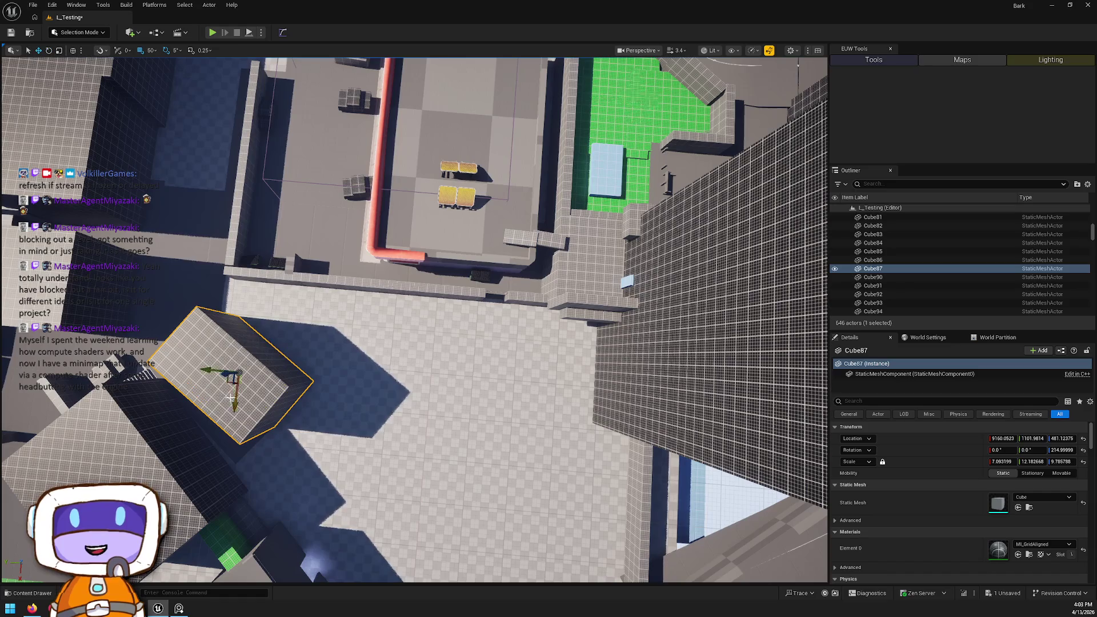
drag(231, 382, 258, 358)
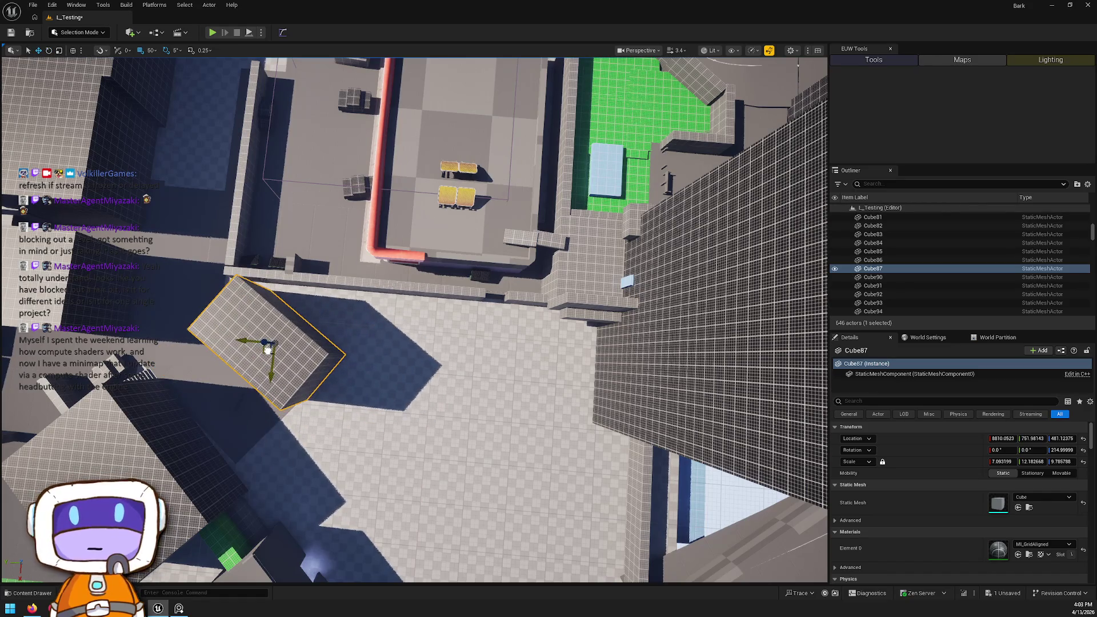
drag(314, 380, 314, 343)
key(w)
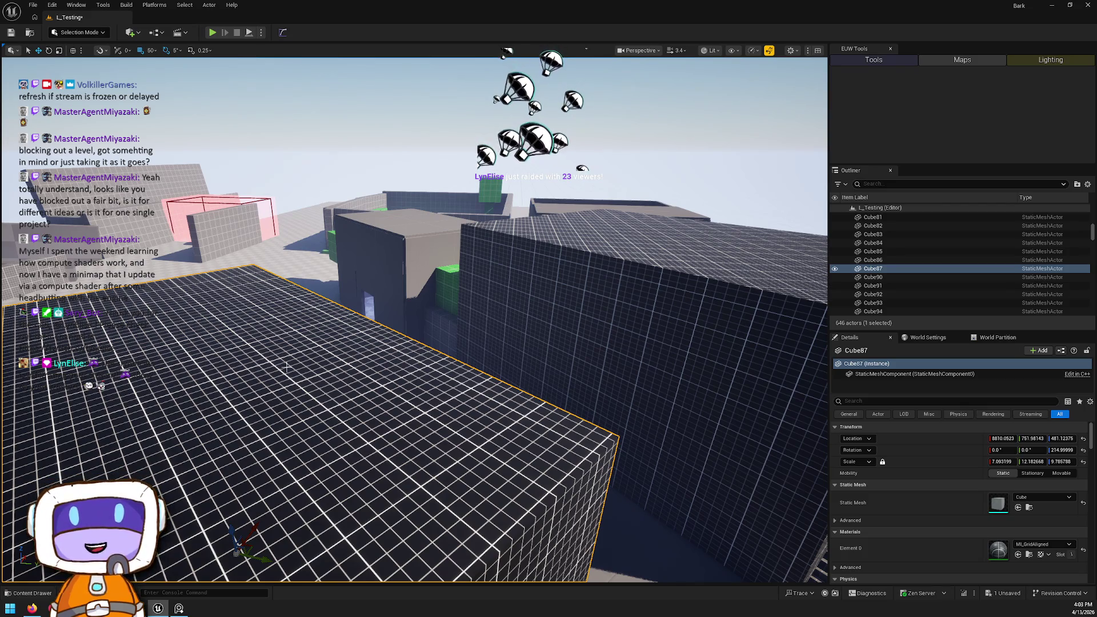
mouse_move(561, 7)
mouse_down()
mouse_move(712, 146)
mouse_move(636, 137)
mouse_move(620, 66)
mouse_up()
double_click(621, 65)
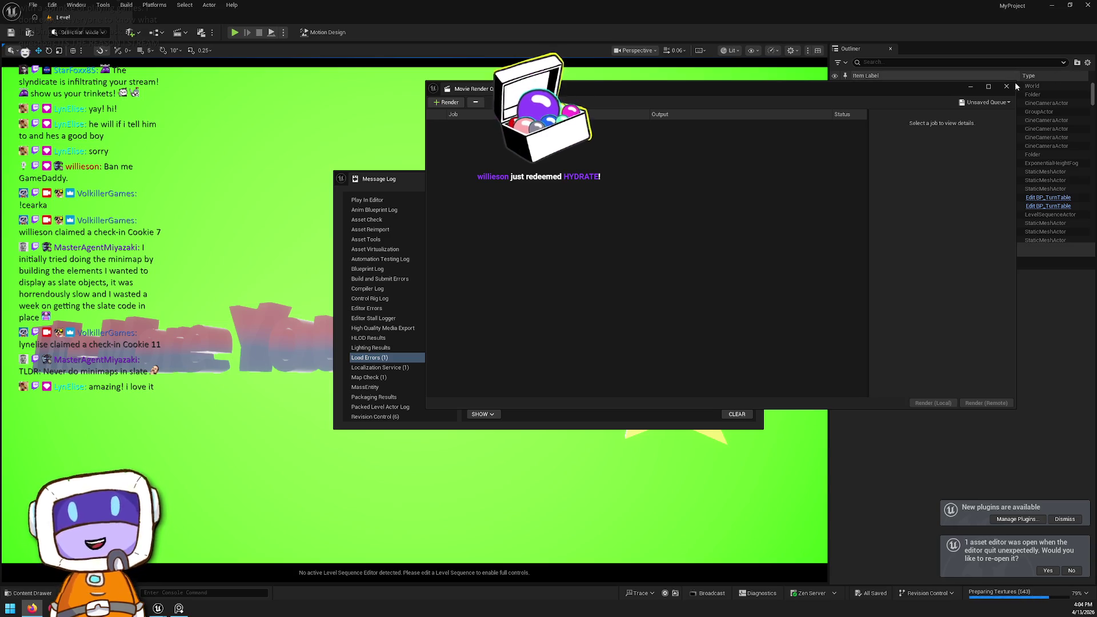
click(1006, 86)
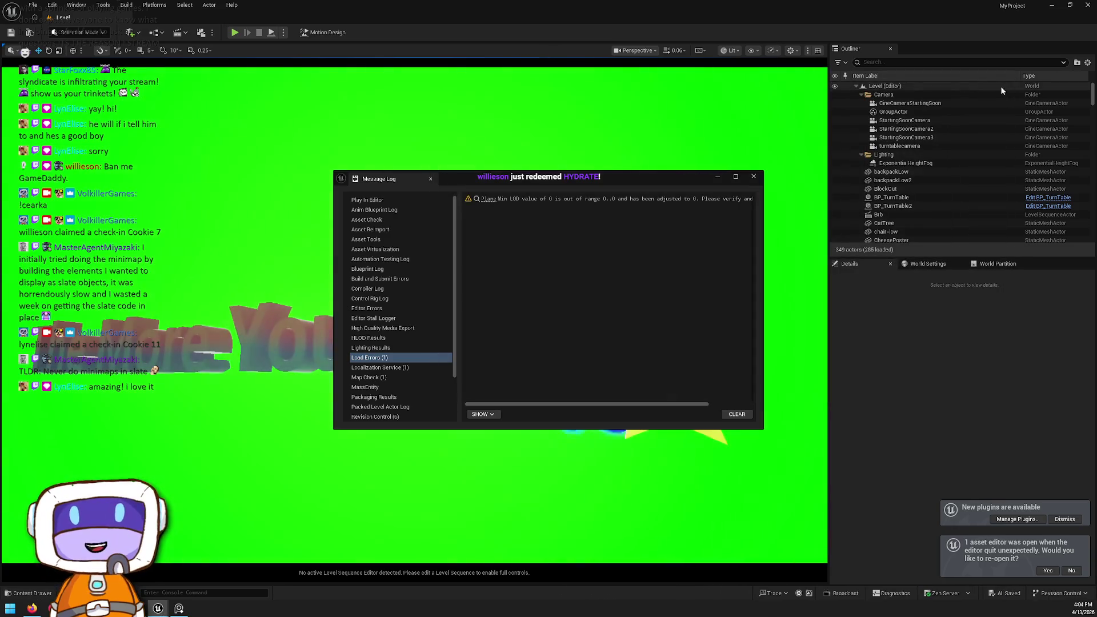
click(753, 179)
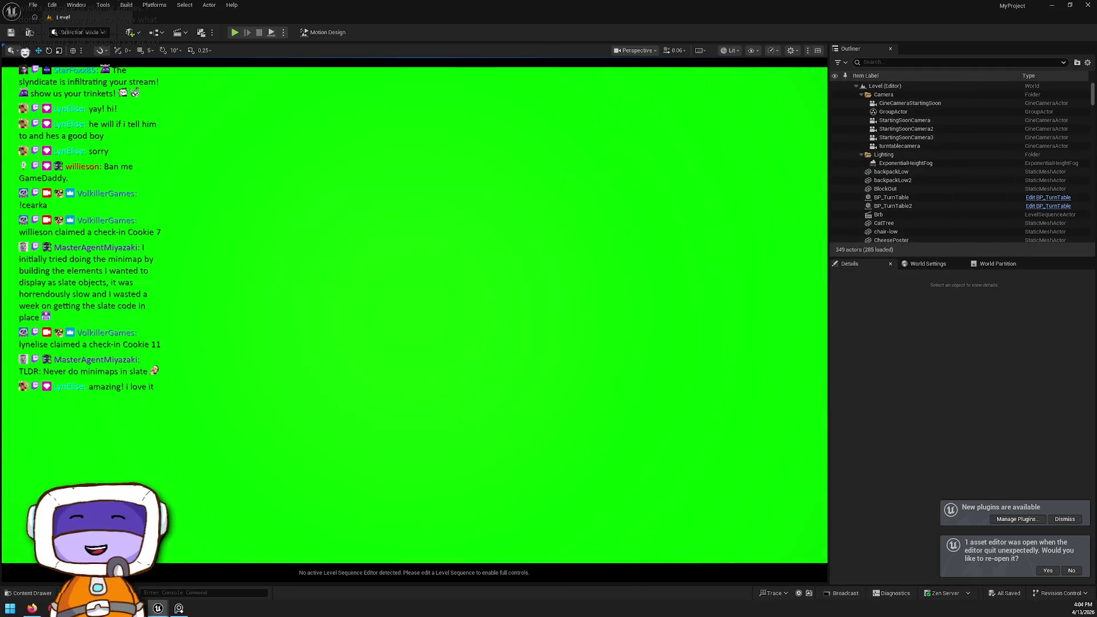
scroll(414, 314, up, 2)
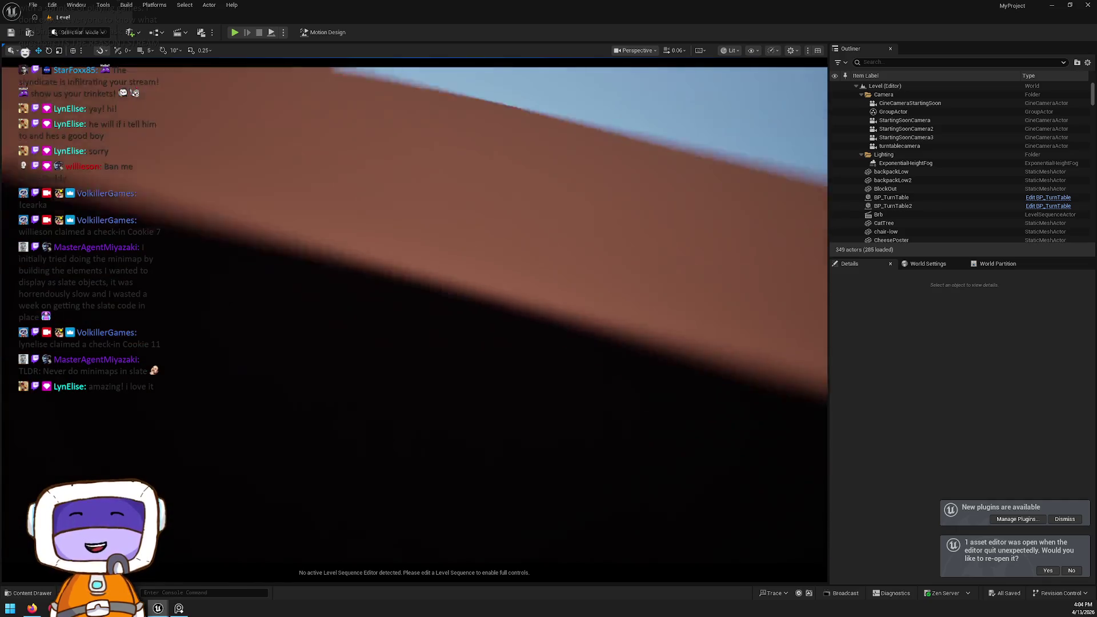
scroll(414, 314, up, 4)
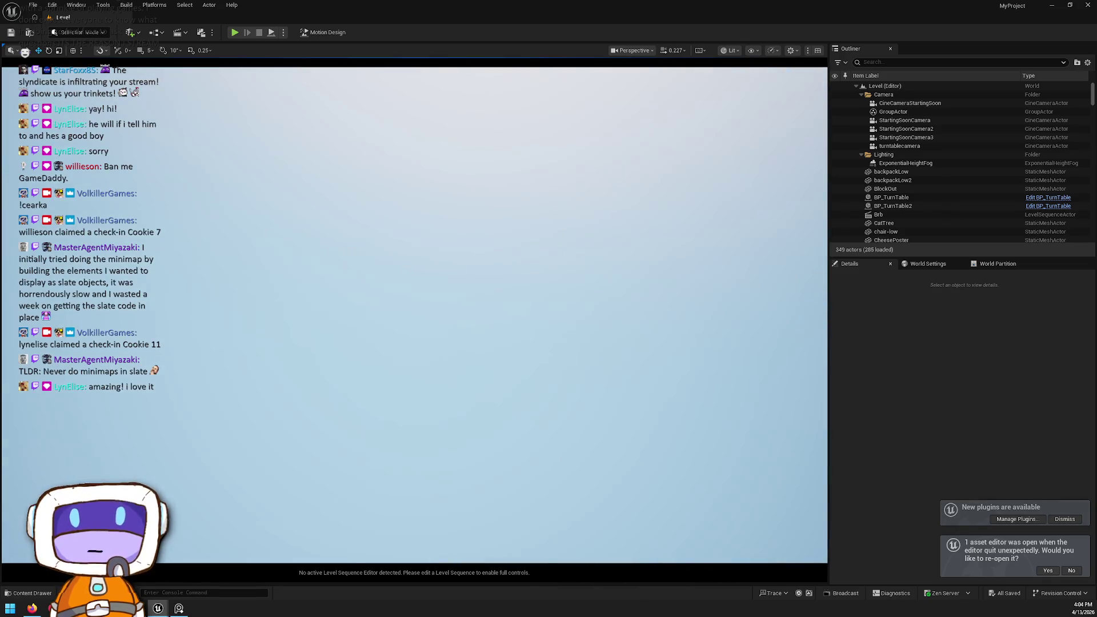
scroll(414, 315, up, 2)
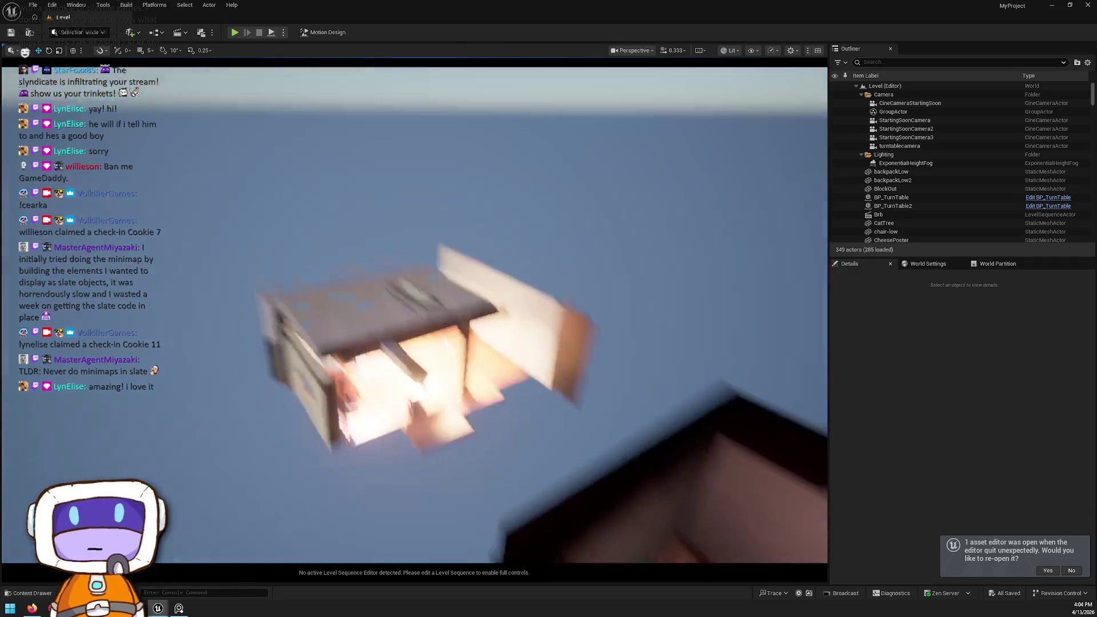
scroll(414, 314, down, 1)
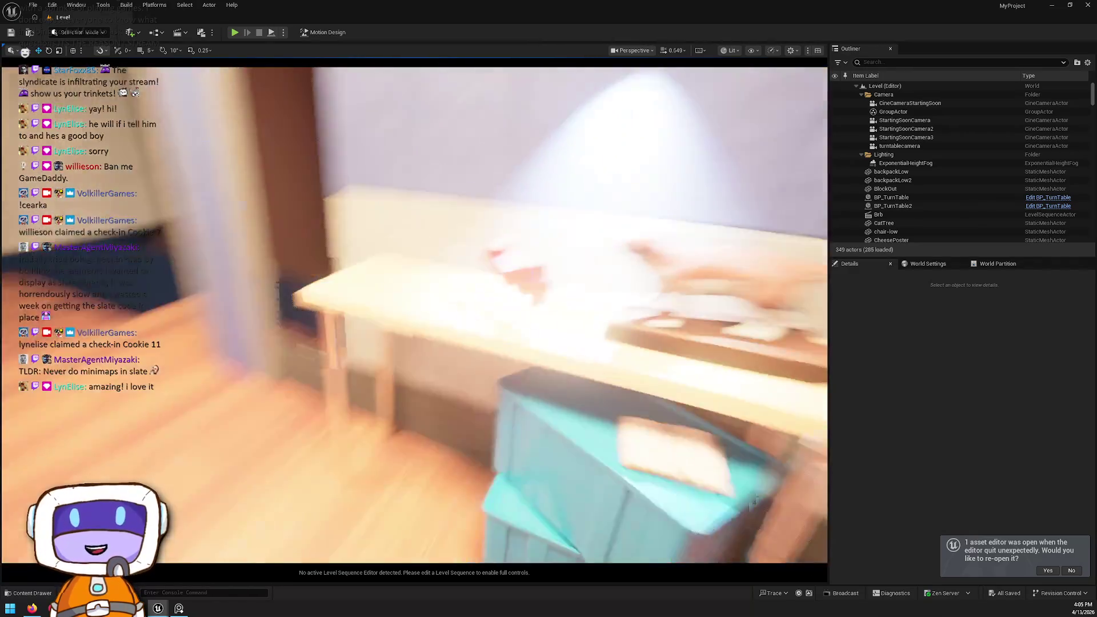
scroll(414, 314, down, 2)
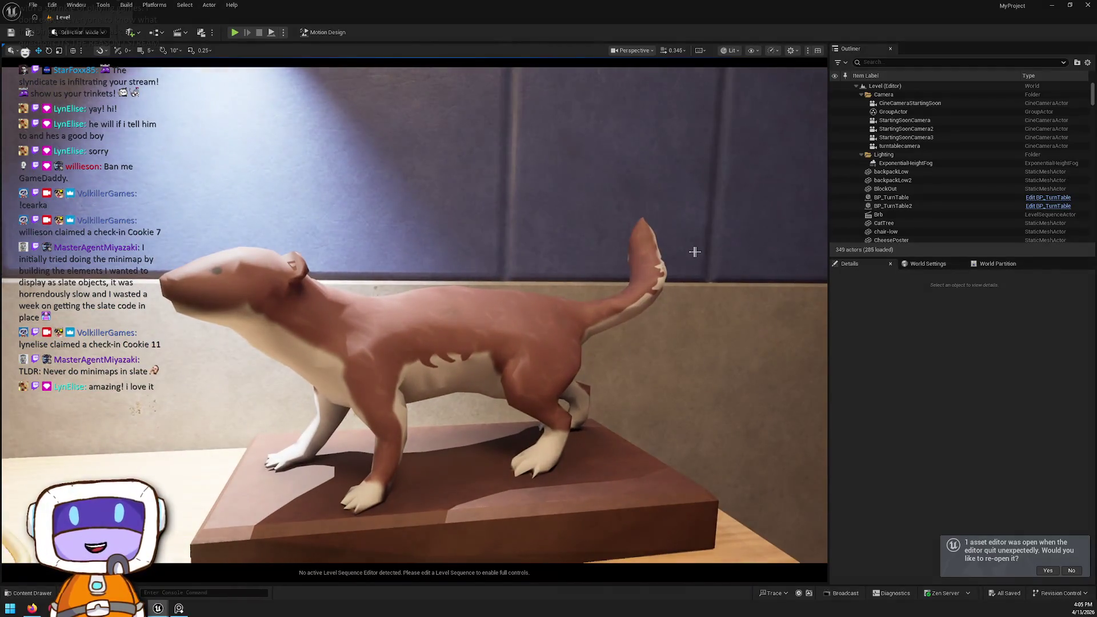
click(516, 401)
key(f)
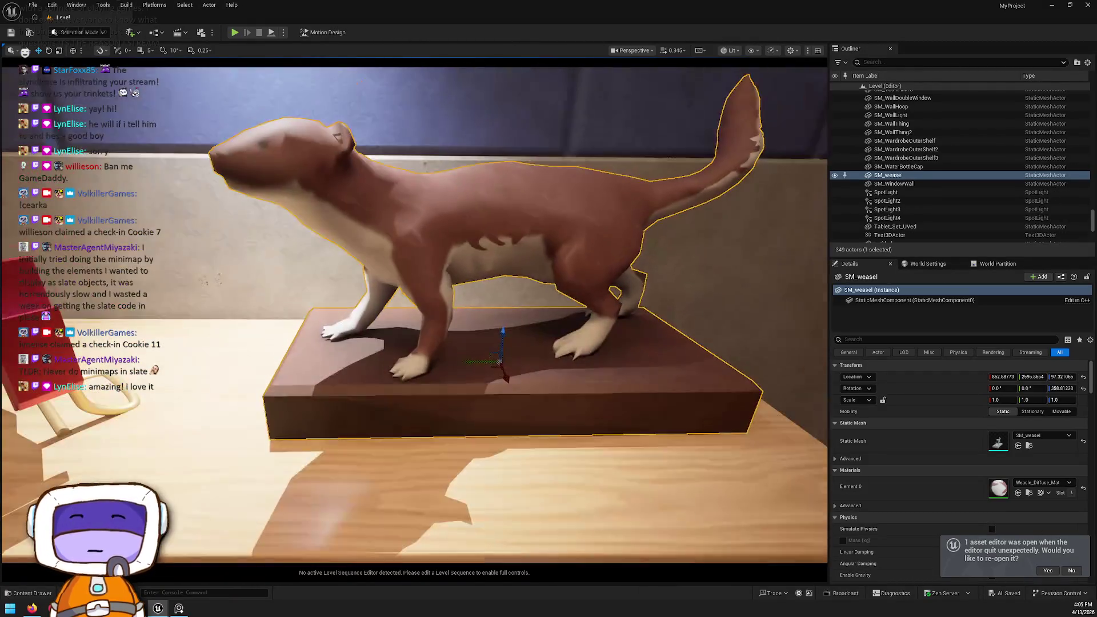
drag(517, 401, 657, 401)
key(ctrl+z)
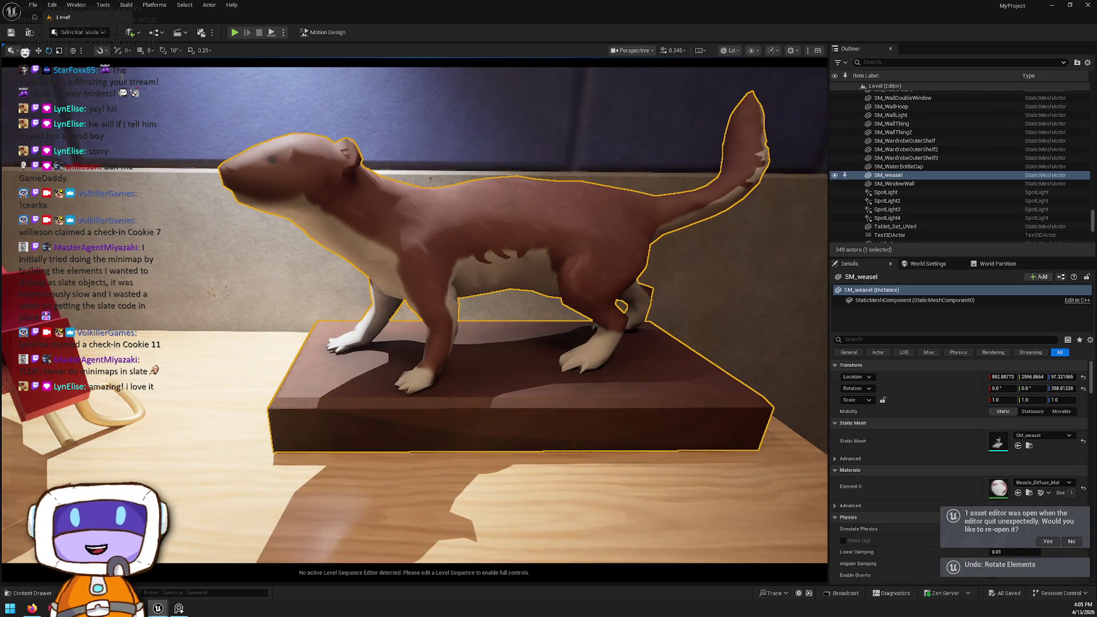
mouse_move(514, 343)
mouse_down()
mouse_move(400, 343)
mouse_move(228, 365)
mouse_move(188, 343)
mouse_up()
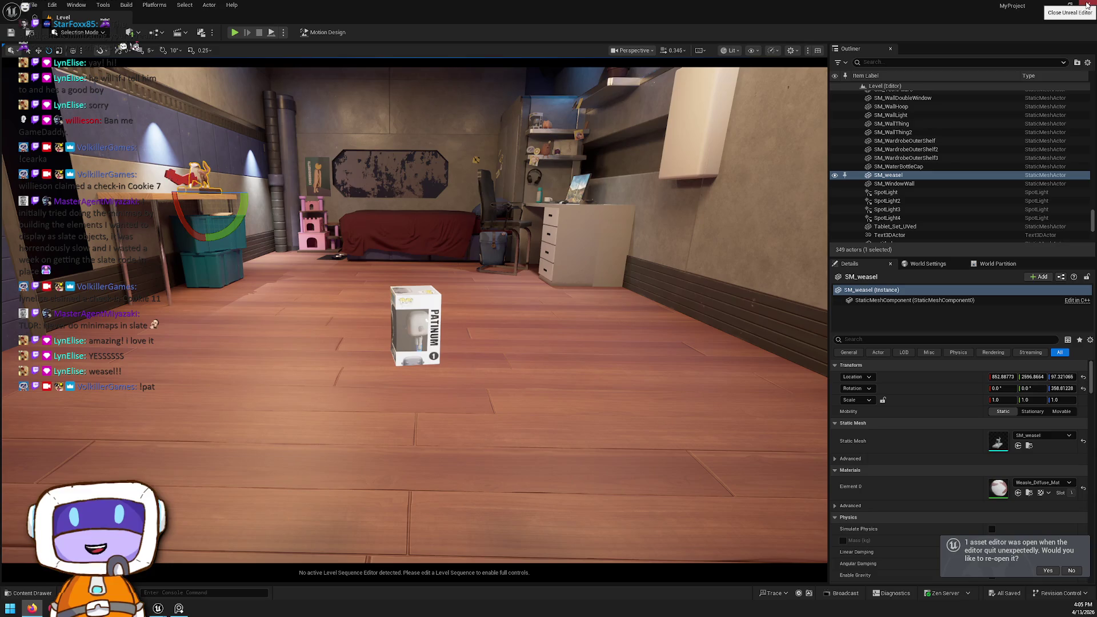
Step: Close the MyProject window and delete the tall grid cube Cube87, leaving 645 actors
click(1088, 5)
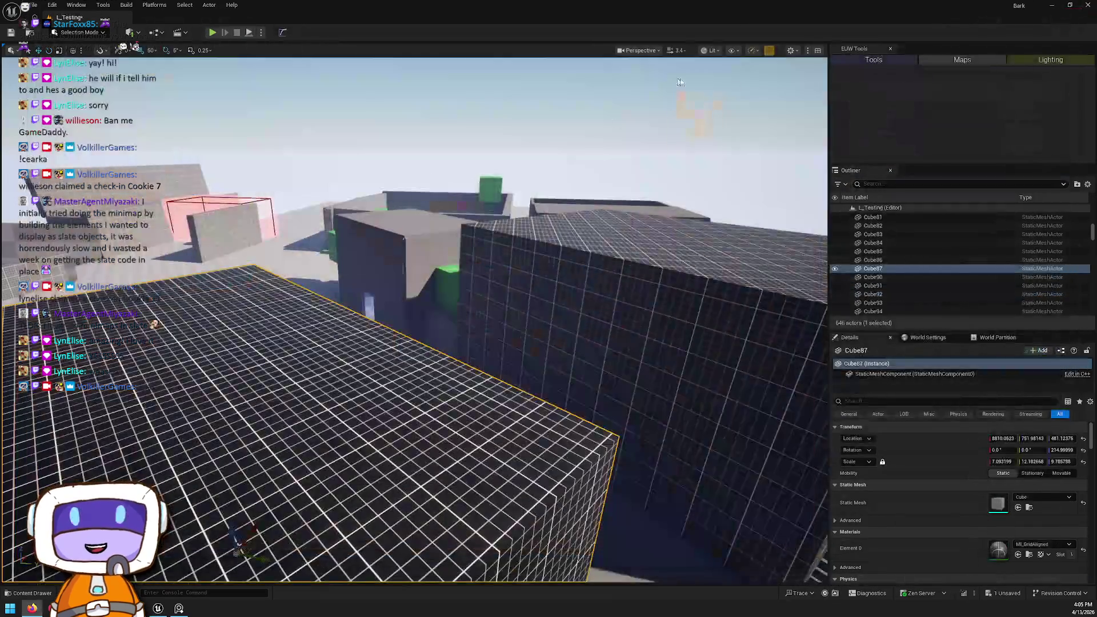
mouse_move(550, 263)
mouse_down()
mouse_move(547, 309)
mouse_move(493, 340)
mouse_move(586, 274)
mouse_up()
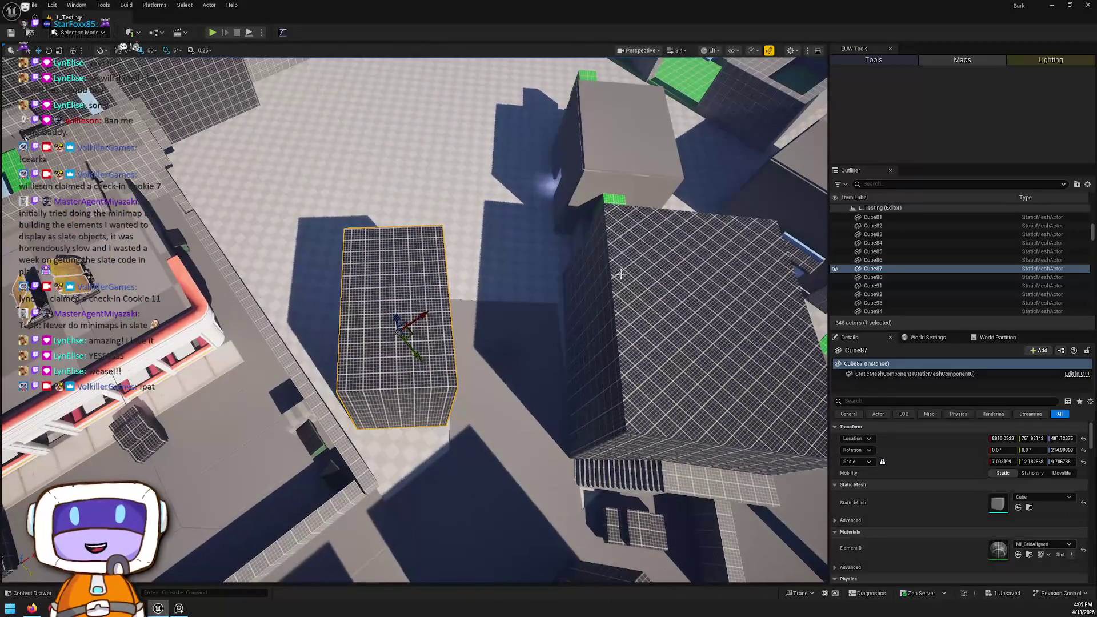
scroll(377, 303, up, 1)
key(Delete)
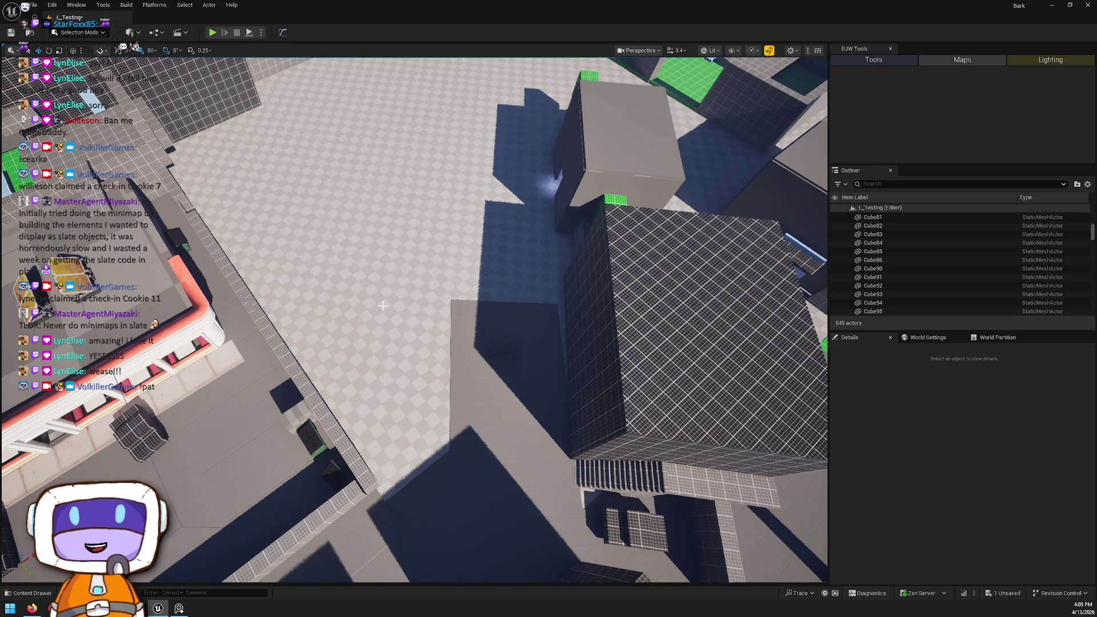
mouse_move(421, 267)
mouse_down()
mouse_move(451, 240)
mouse_move(506, 309)
mouse_up()
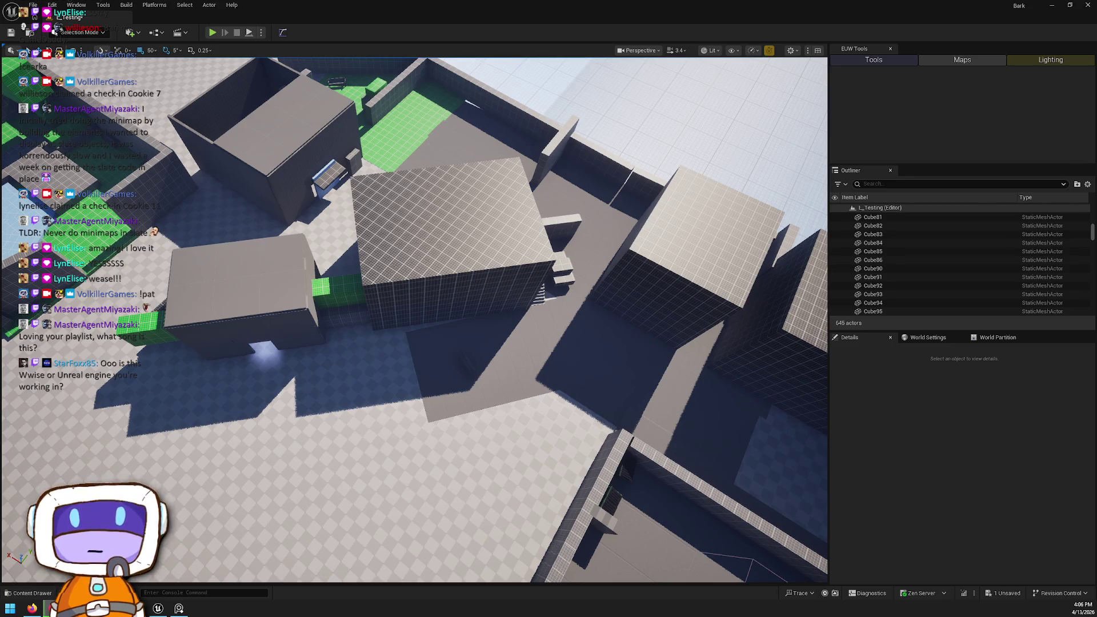
scroll(661, 343, up, 3)
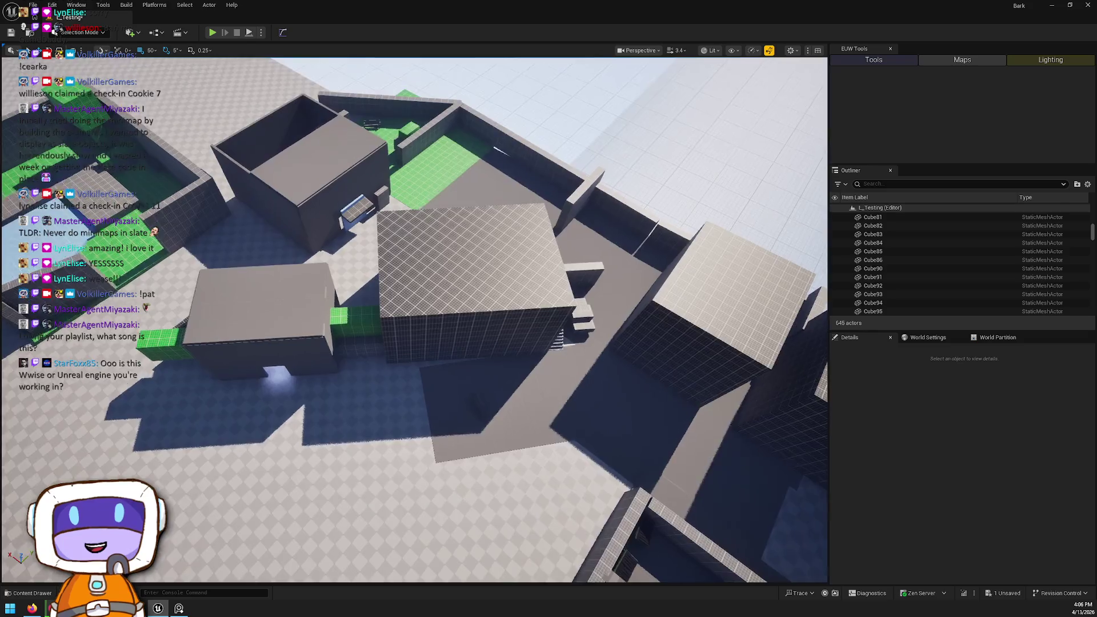
key(w)
key(e)
scroll(414, 320, up, 2)
scroll(659, 391, up, 5)
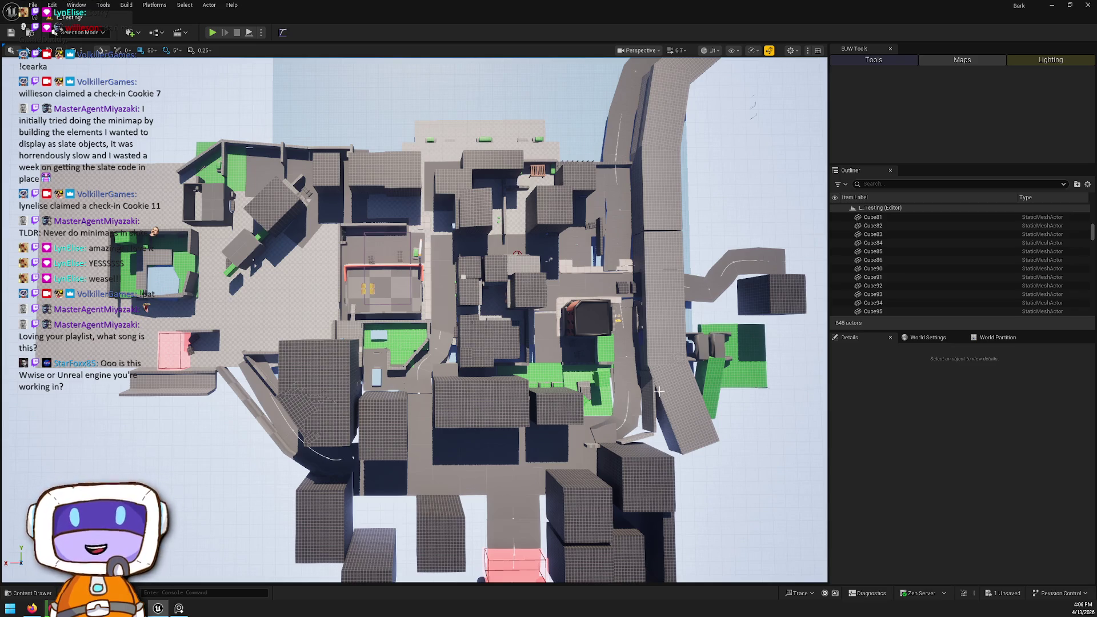
mouse_move(526, 226)
mouse_down()
mouse_move(526, 285)
mouse_move(514, 217)
mouse_move(555, 236)
mouse_move(559, 279)
mouse_move(529, 280)
mouse_up()
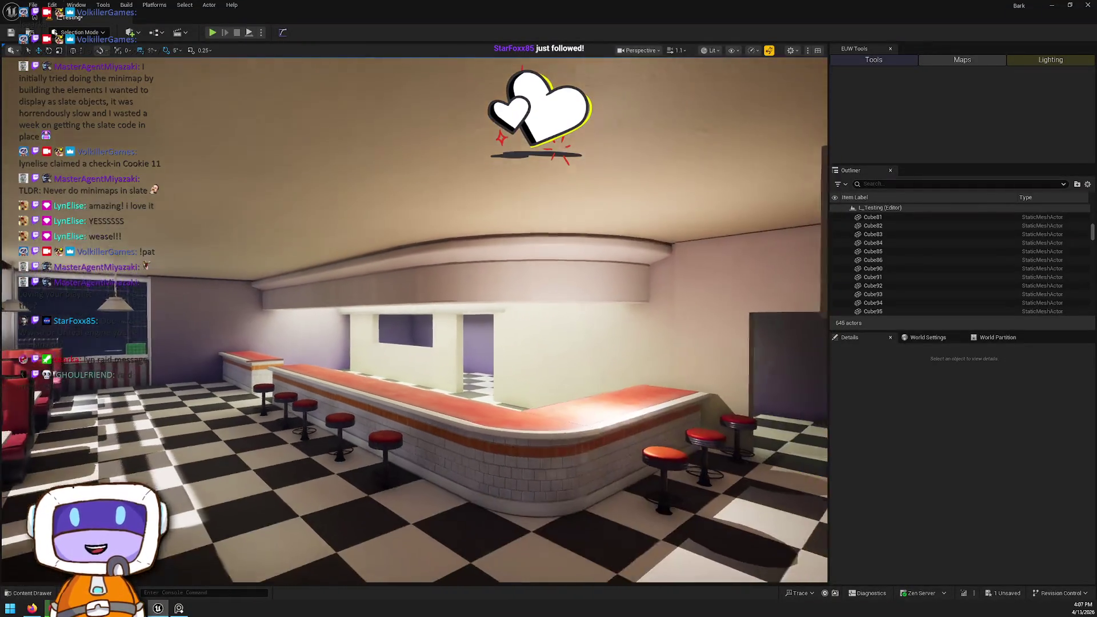
drag(528, 279, 528, 288)
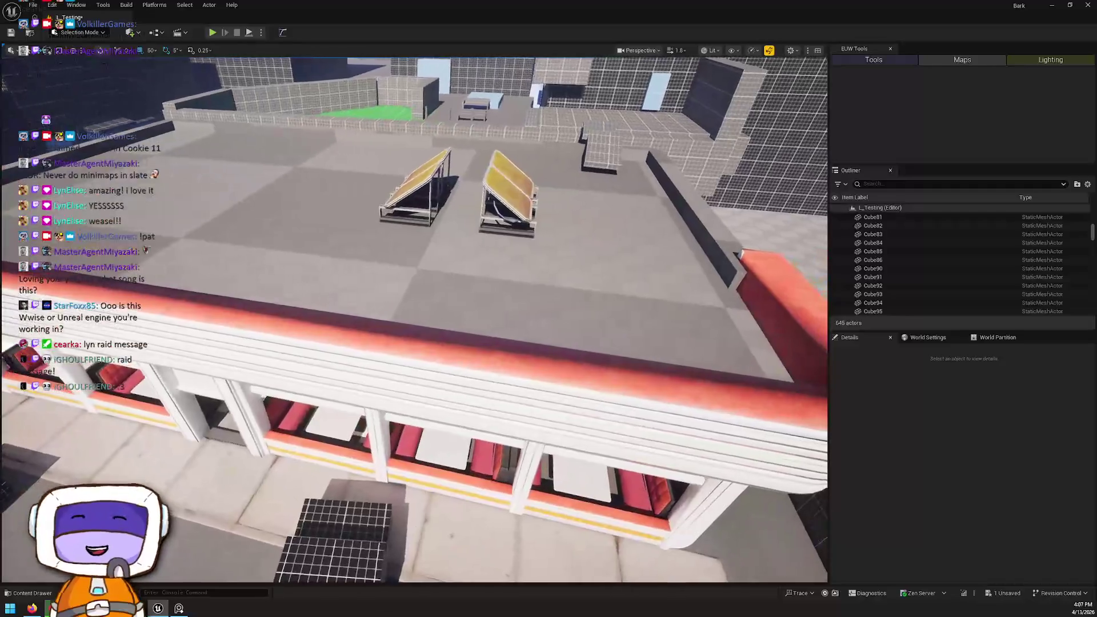
mouse_move(453, 268)
mouse_down()
mouse_move(455, 246)
mouse_move(446, 268)
mouse_up()
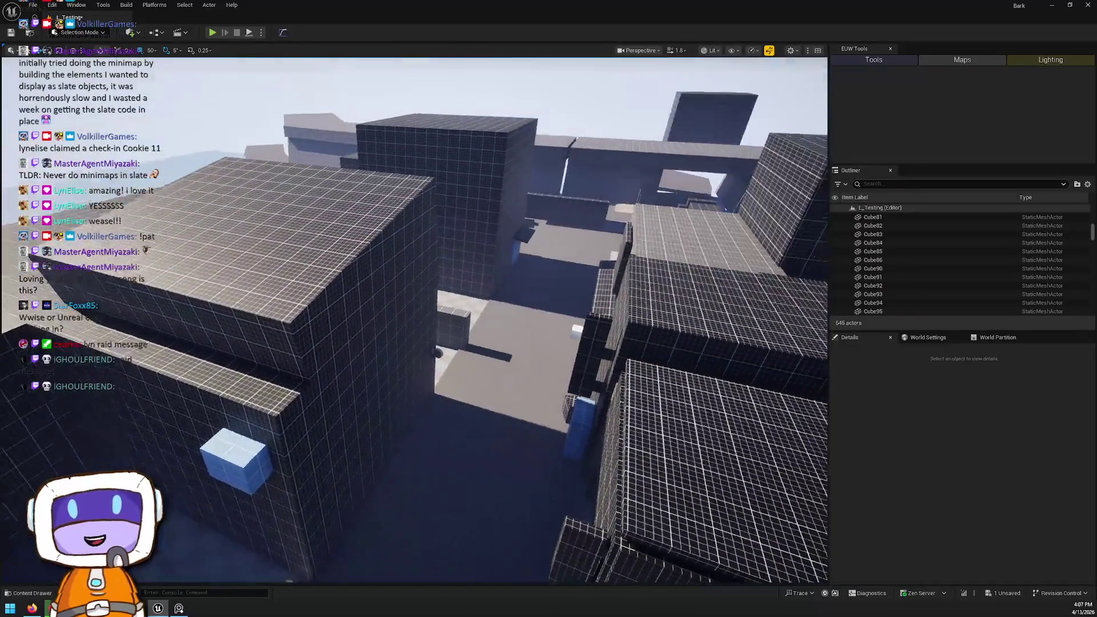
drag(446, 268, 448, 254)
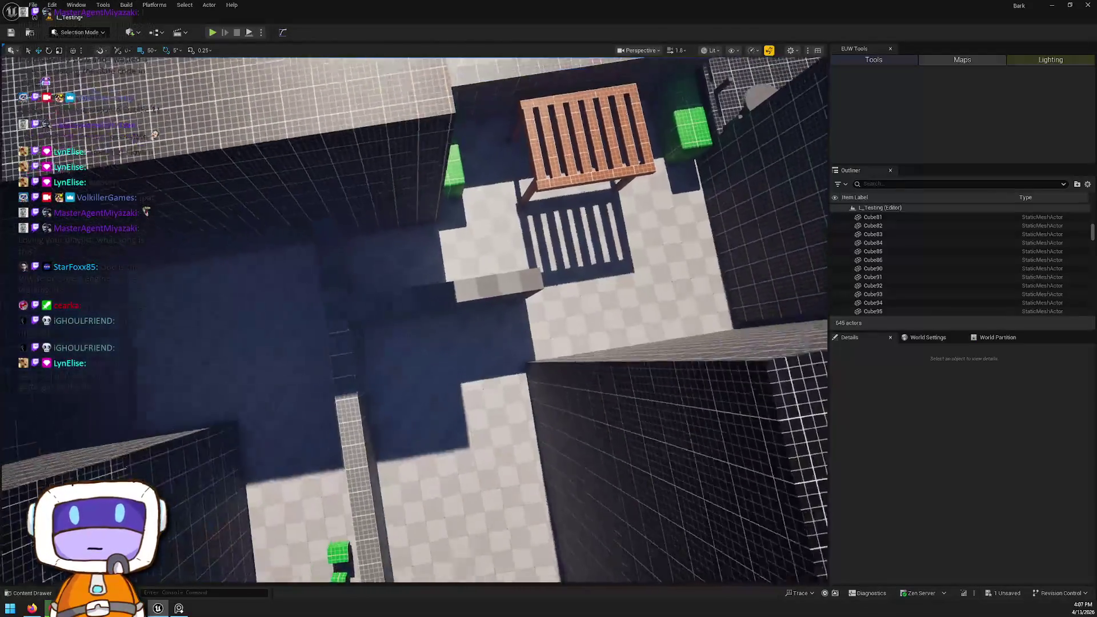
Step: Fly over to the burger-shop plaza and select the wall pieces of the two buildings there
key(w)
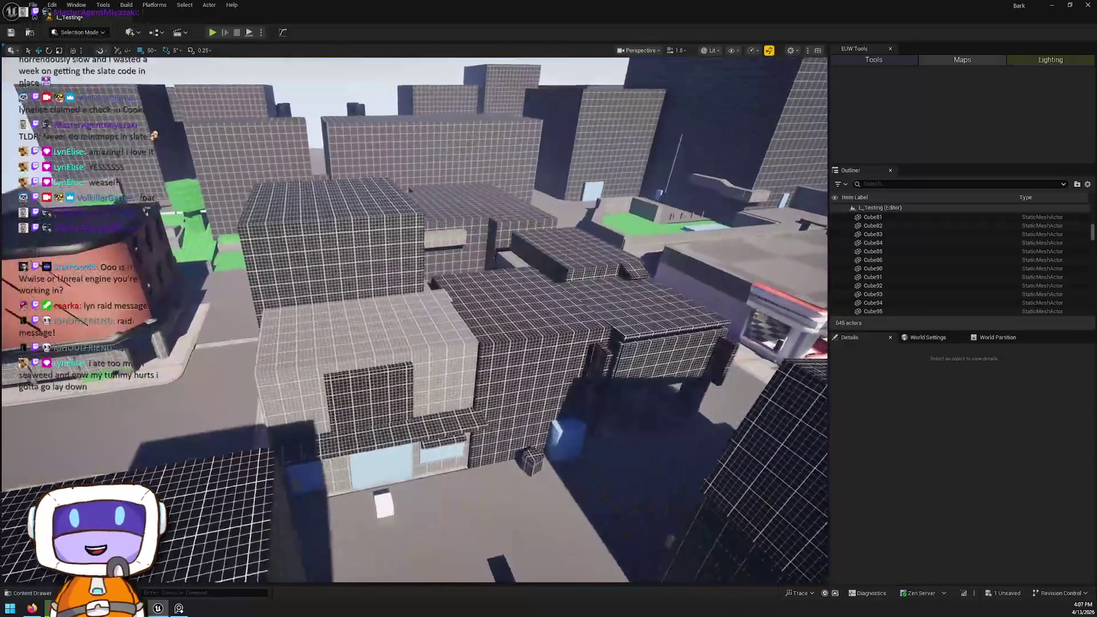
key(w)
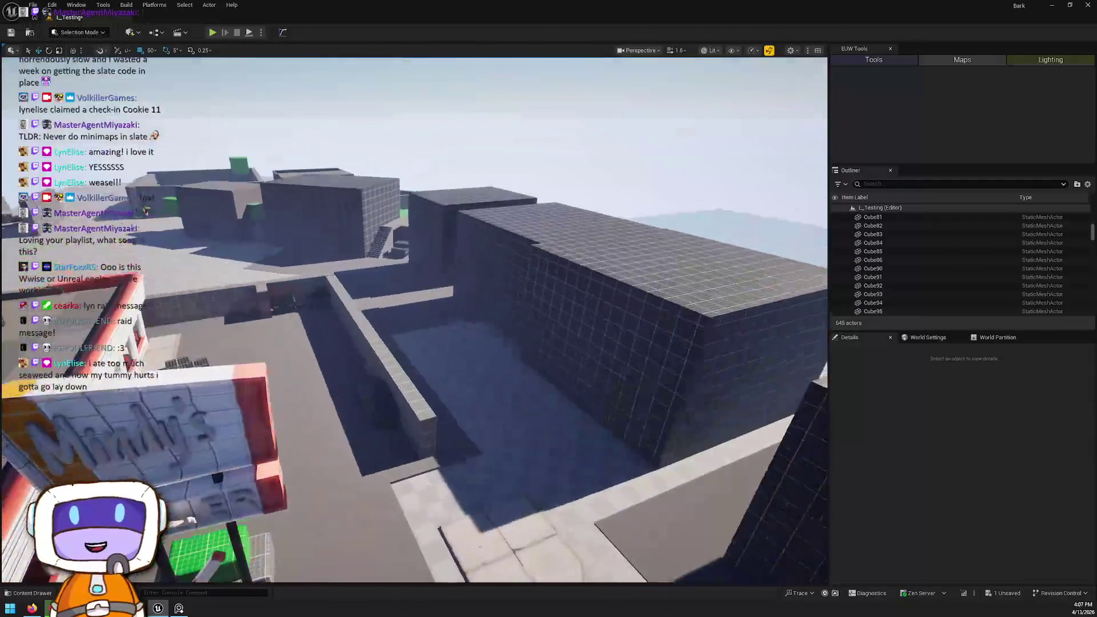
key(w)
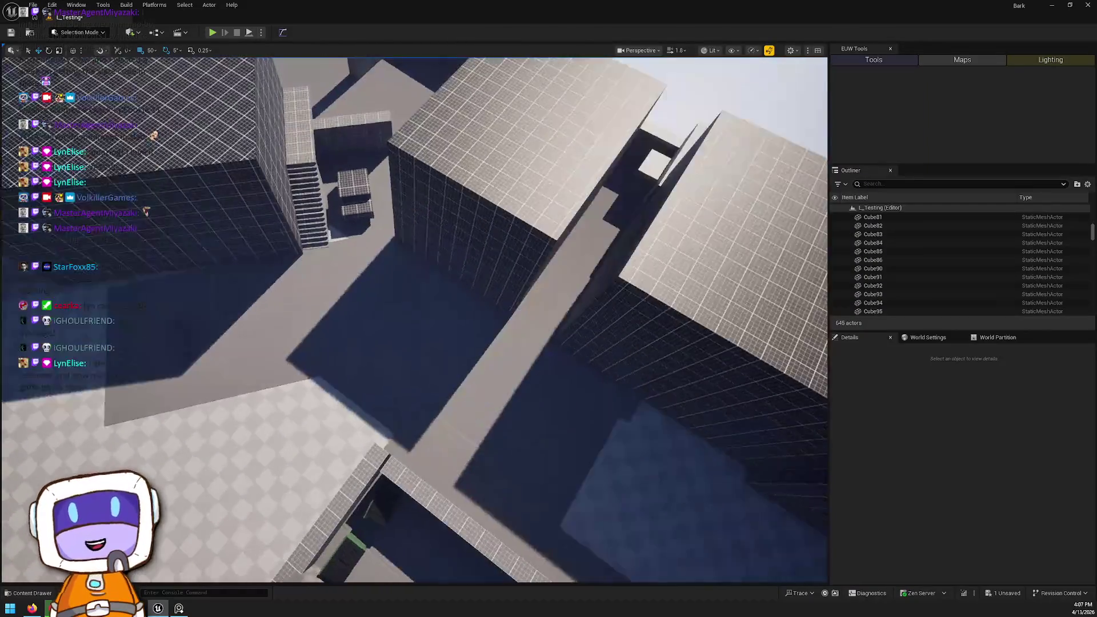
key(w)
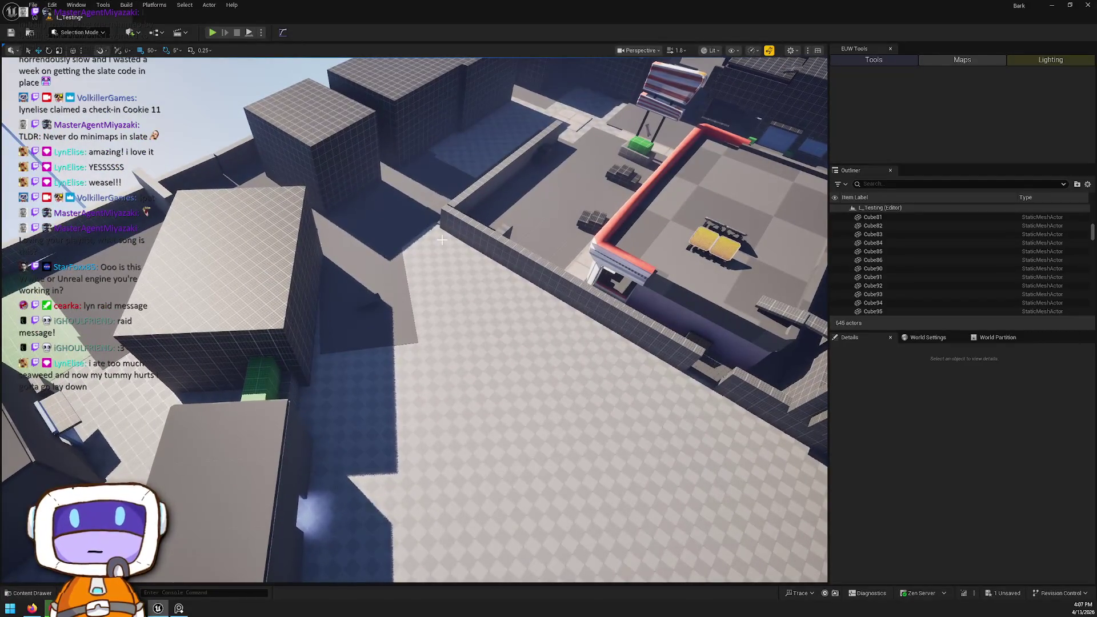
click(459, 233)
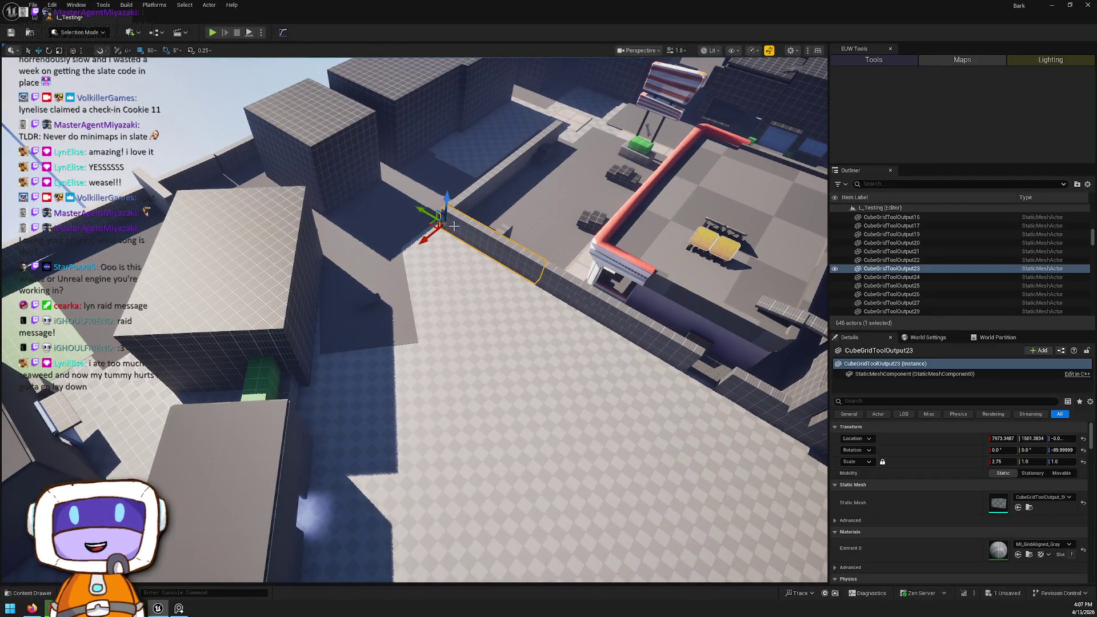
key(w)
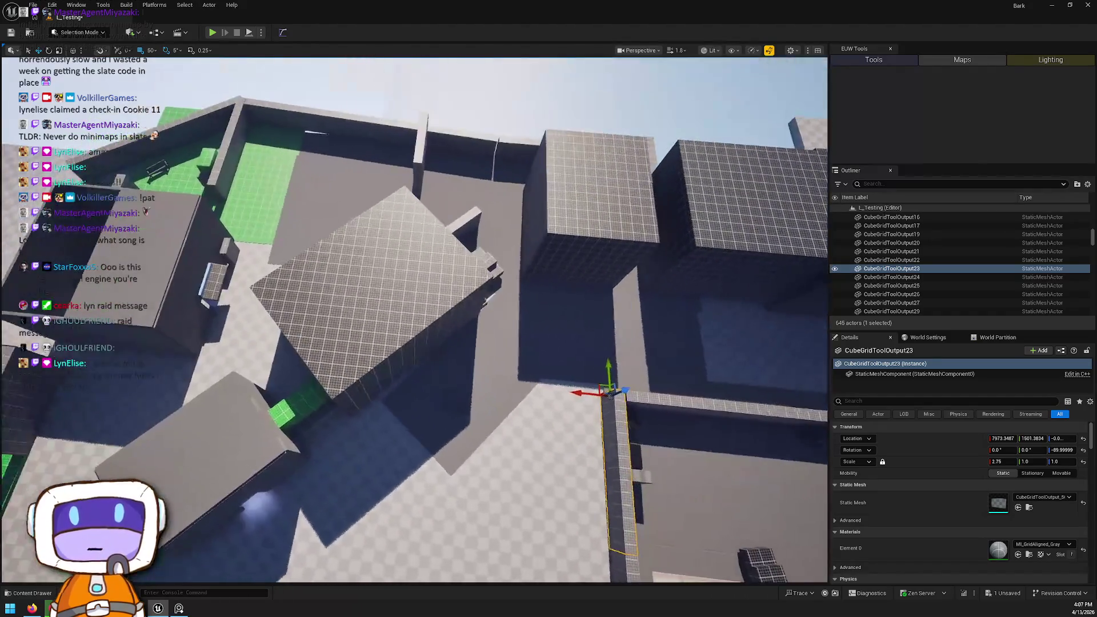
drag(459, 232, 400, 251)
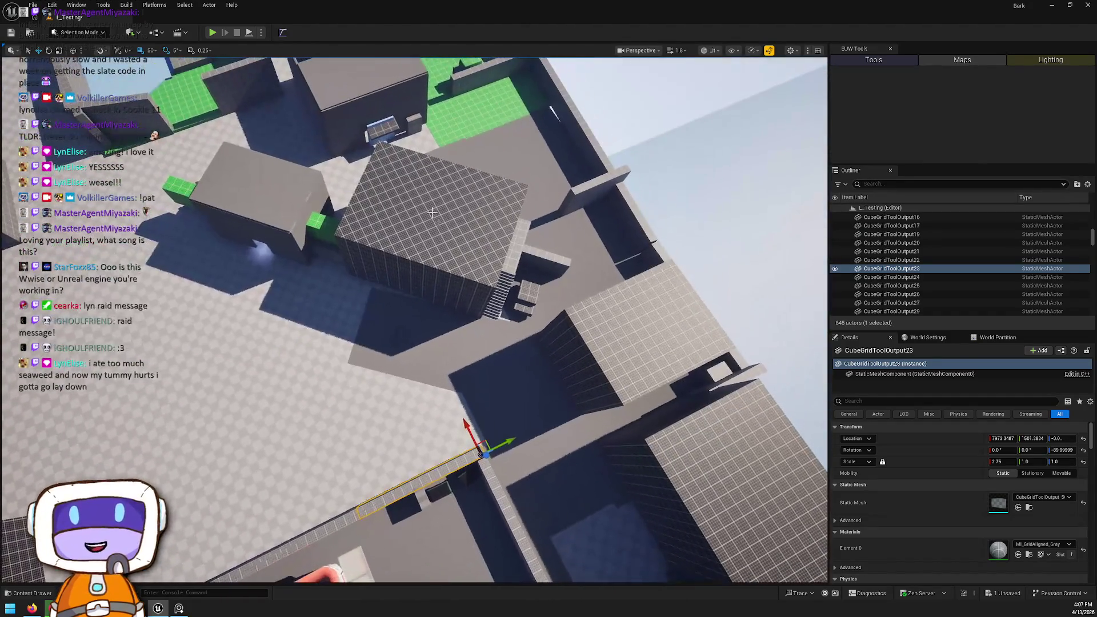
click(342, 230)
ctrl+click(286, 235)
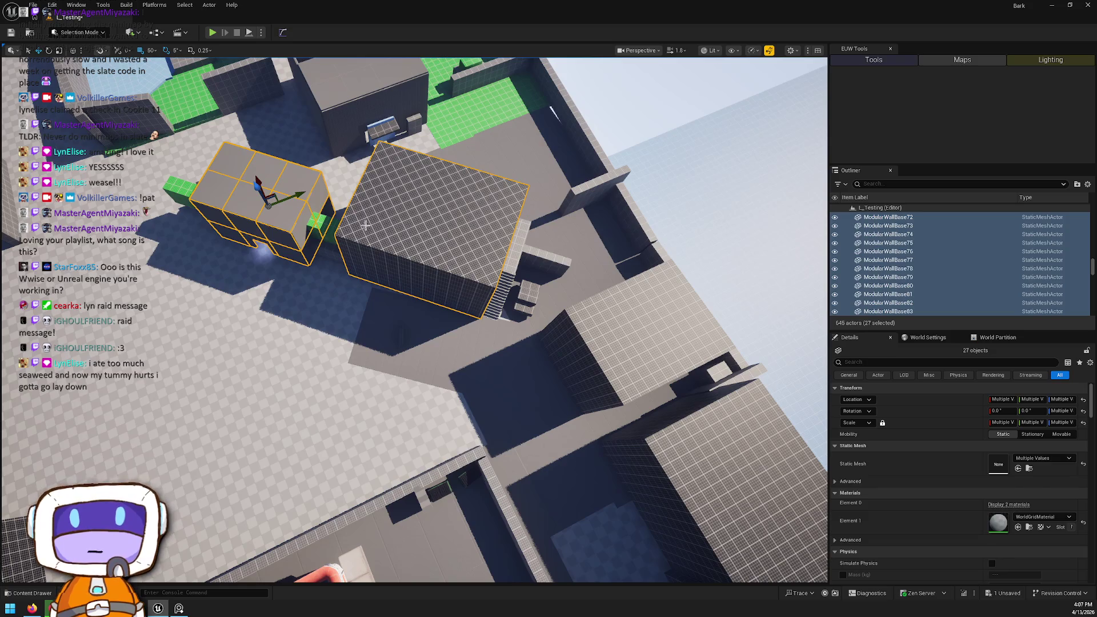
Step: Undo four recent edits to bring back Cube87 and the earlier cube pieces
key(ctrl+z)
key(ctrl+z)
key(ctrl+z)
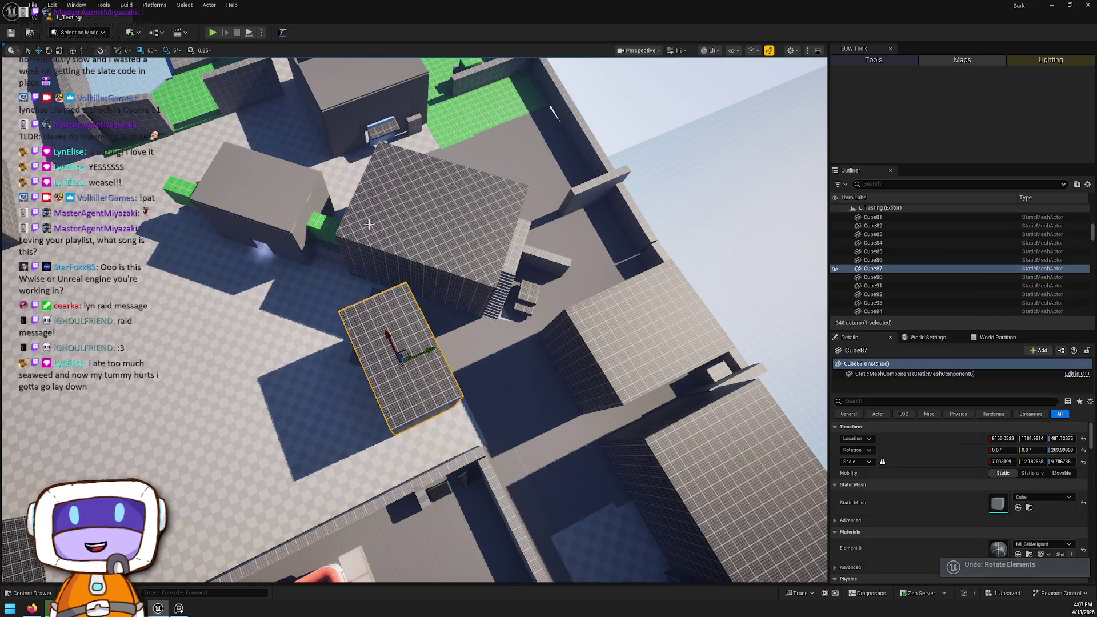
key(ctrl+z)
key(ctrl+z)
key(ctrl+z)
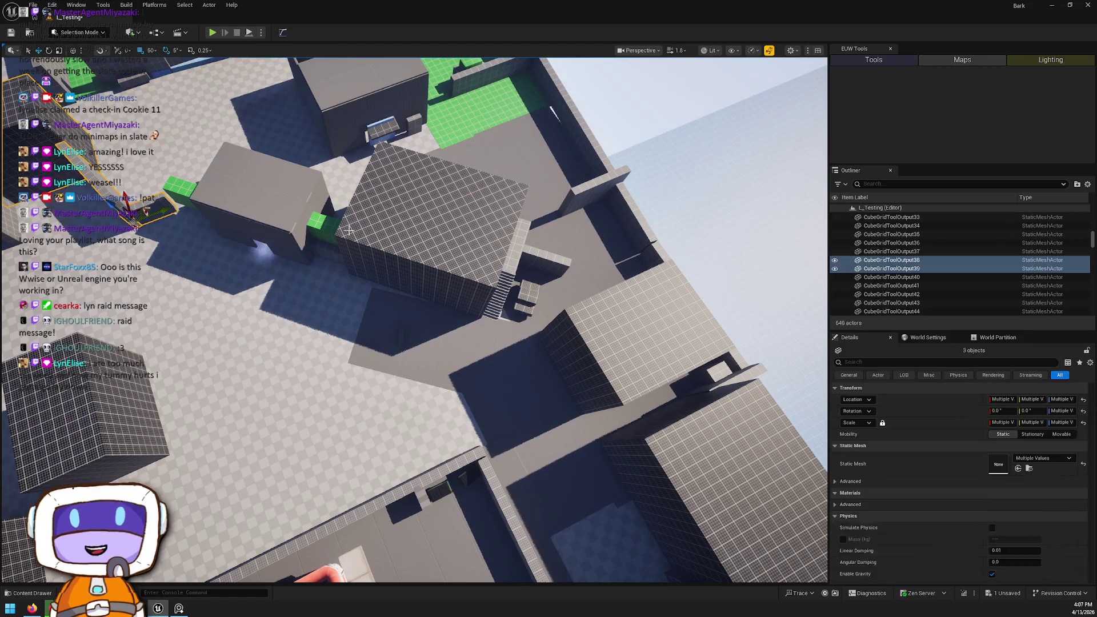
key(ctrl+z)
key(ctrl+z)
key(ctrl+z)
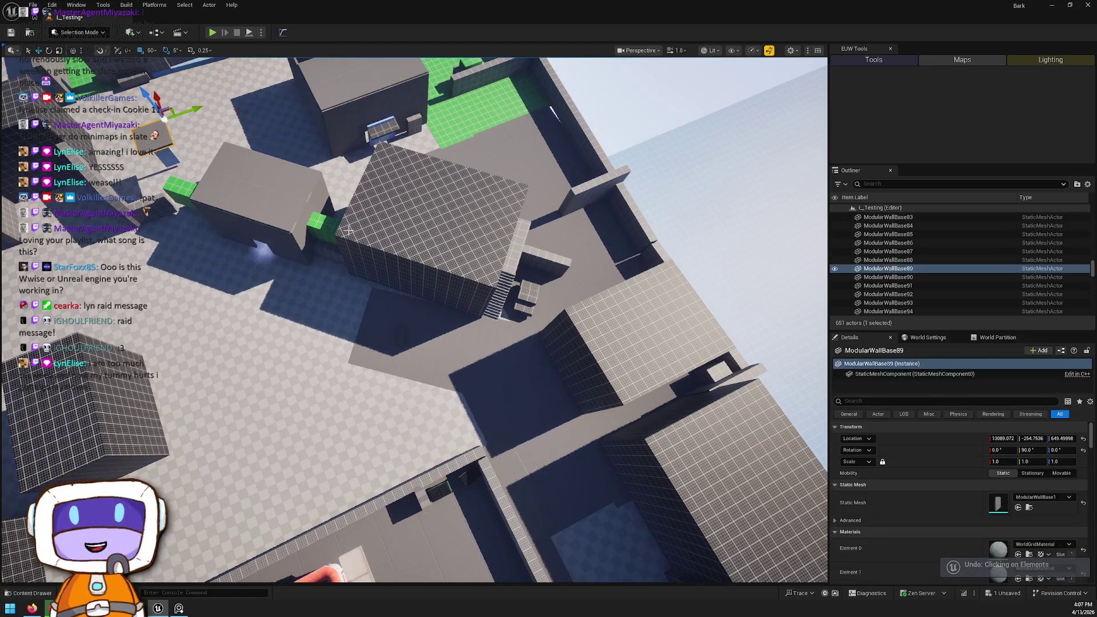
key(ctrl+z)
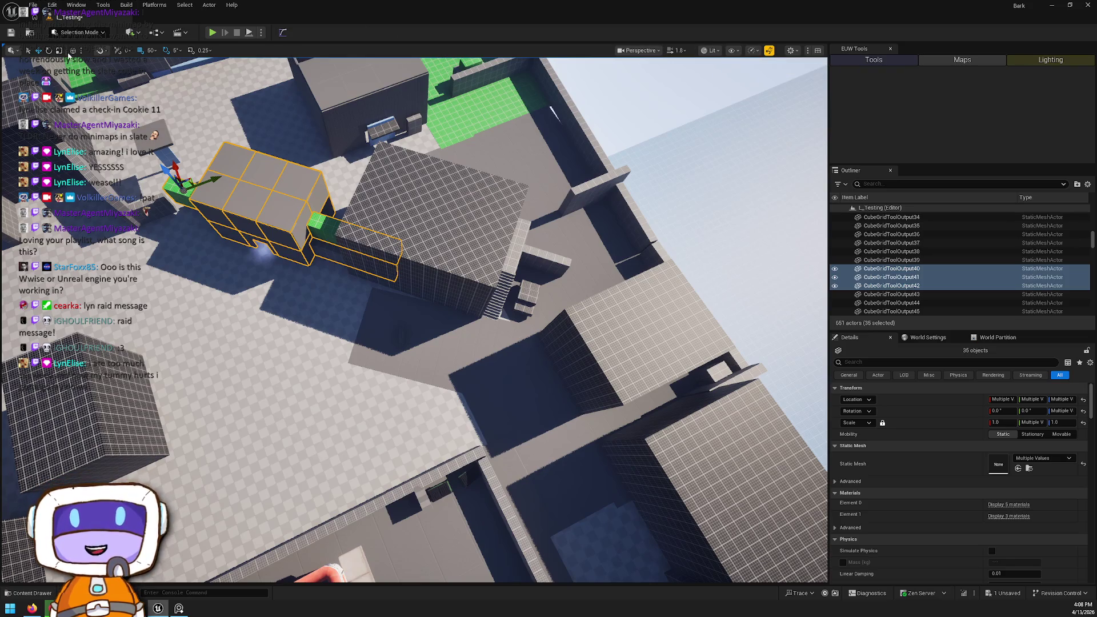
Step: Select the grid cube, stairs walkway, small box stack and walkway beam as a group
mouse_move(343, 285)
mouse_down()
mouse_move(400, 217)
mouse_move(412, 240)
mouse_move(400, 269)
mouse_move(457, 269)
mouse_up()
ctrl+click(440, 220)
ctrl+click(457, 280)
ctrl+click(517, 314)
ctrl+click(552, 252)
drag(552, 252, 514, 274)
drag(430, 244, 430, 244)
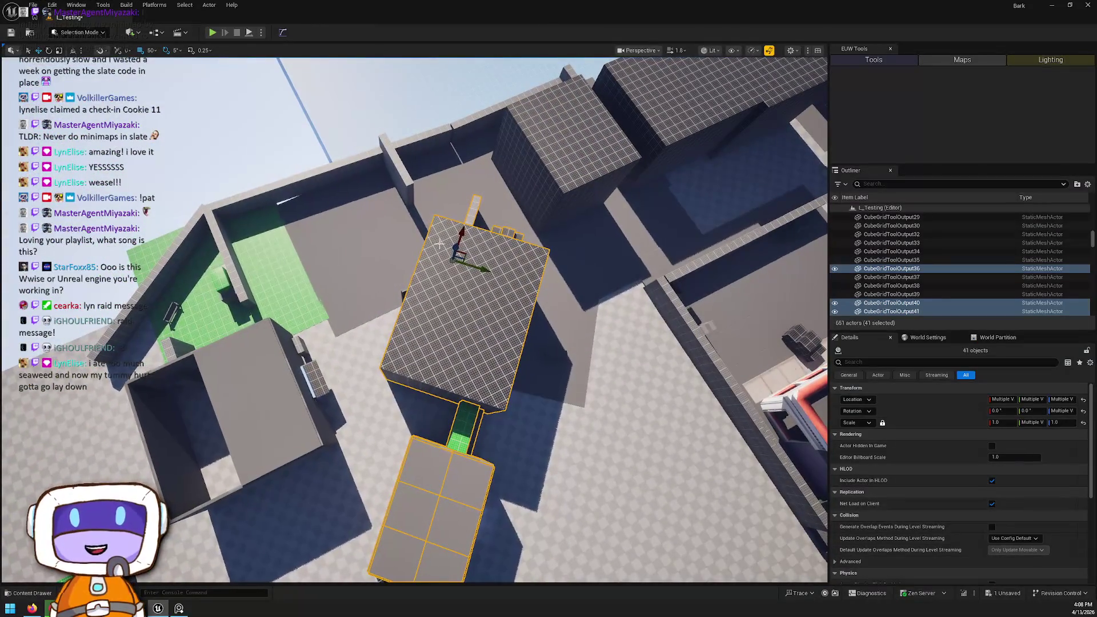
mouse_move(484, 274)
mouse_down()
mouse_move(463, 285)
mouse_move(493, 270)
mouse_up()
drag(567, 320, 477, 319)
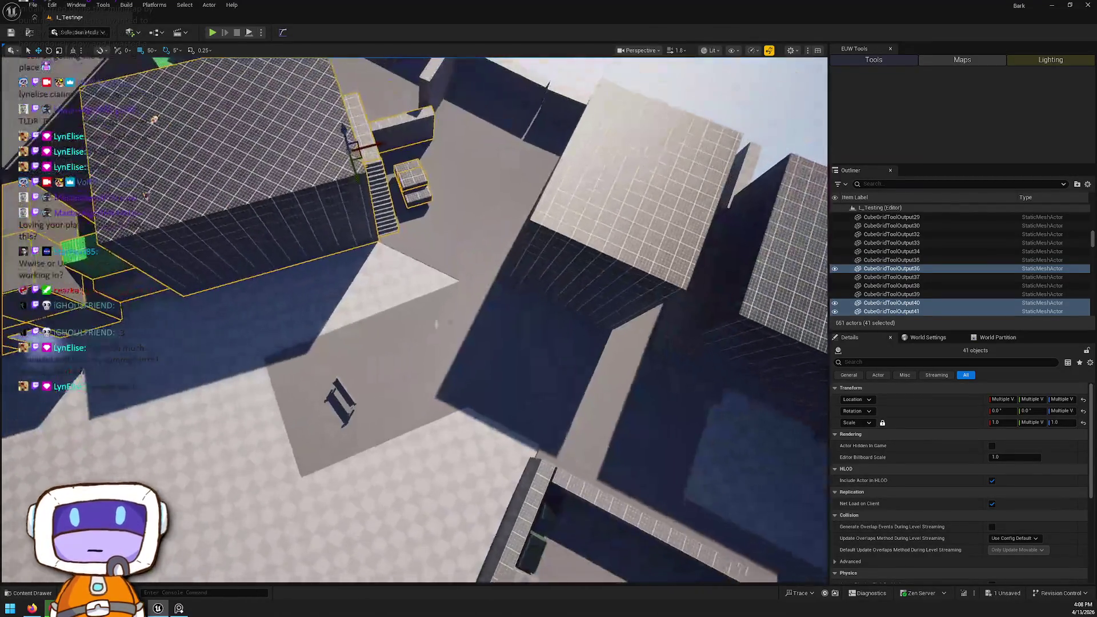
Step: Rotate the grey floor rectangle Rectangle82 by 50° and slide it 400 units along Y to 2050
click(405, 378)
mouse_move(395, 407)
mouse_down()
mouse_move(355, 321)
mouse_move(348, 340)
mouse_up()
mouse_move(417, 346)
mouse_down()
mouse_move(437, 300)
mouse_move(301, 359)
mouse_up()
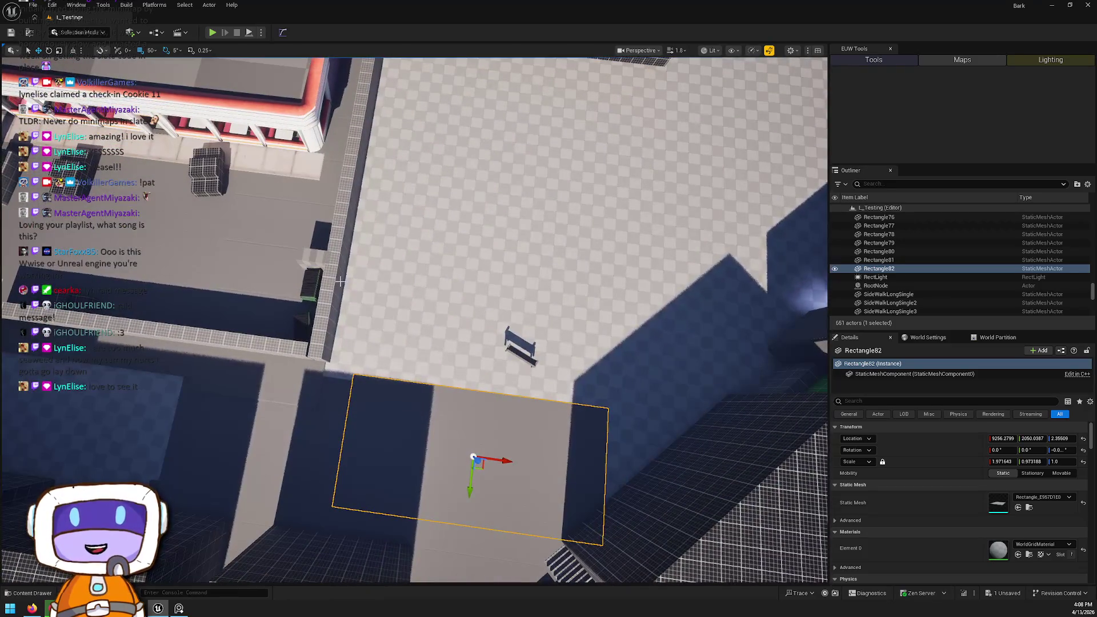
Step: Duplicate the floor slab, turn the copy, and move it beside the tall building
key(e)
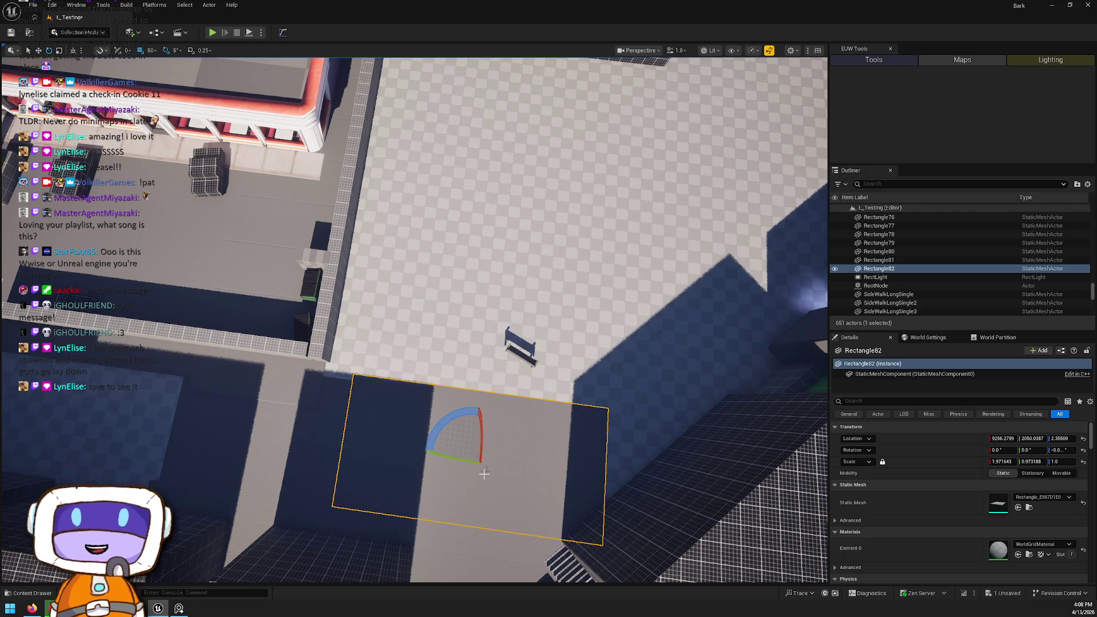
mouse_move(451, 425)
mouse_down()
mouse_move(482, 518)
mouse_move(421, 497)
mouse_move(441, 417)
mouse_up()
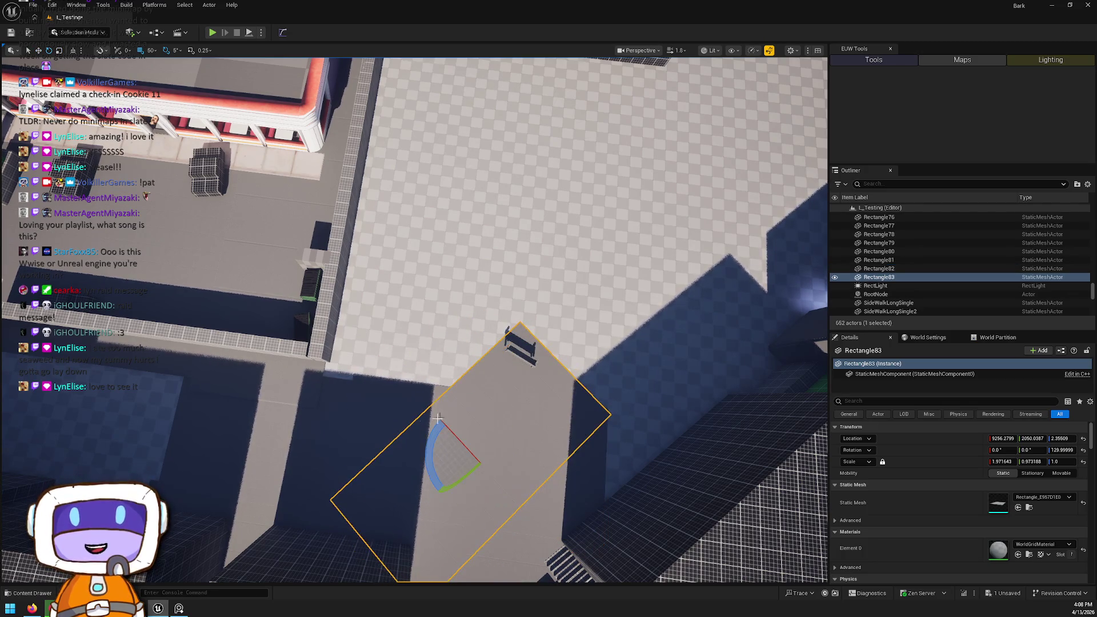
mouse_move(460, 456)
mouse_down()
mouse_move(582, 387)
mouse_move(636, 371)
mouse_up()
mouse_move(450, 374)
mouse_down()
mouse_move(488, 370)
mouse_move(491, 415)
mouse_up()
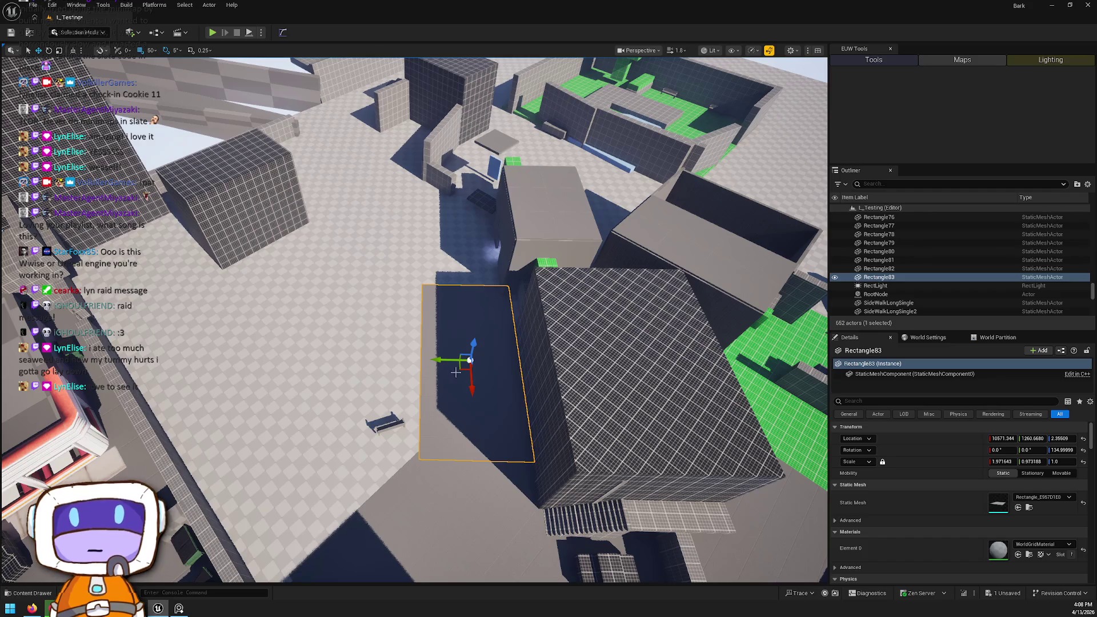
Step: Place another copy of the slab onto the floor and turn it to 90°
key(Escape)
drag(455, 372, 455, 372)
drag(539, 412, 538, 412)
click(560, 341)
drag(560, 341, 559, 342)
drag(415, 285, 416, 285)
mouse_move(178, 309)
mouse_down()
mouse_move(392, 392)
mouse_move(350, 392)
mouse_up()
key(e)
mouse_move(346, 437)
mouse_down()
mouse_move(357, 429)
mouse_move(343, 422)
mouse_move(451, 392)
mouse_move(429, 391)
mouse_move(445, 392)
mouse_move(399, 400)
mouse_move(448, 417)
mouse_up()
key(w)
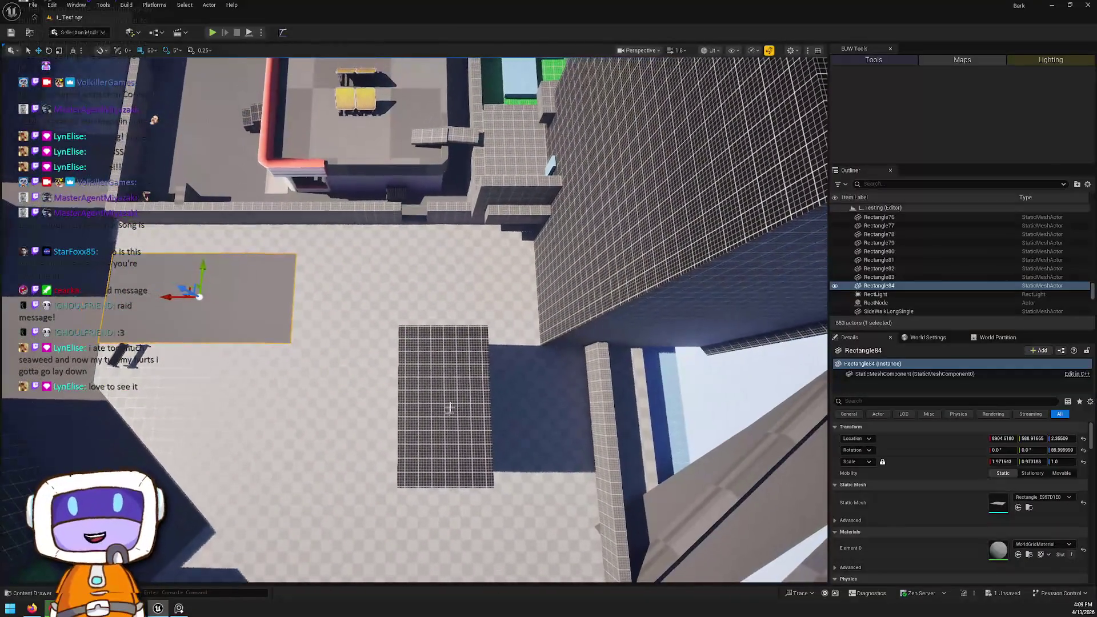
Step: Delete the gridded floor tile Cube87 and add a new slab copy, Rectangle86, turned 180°
click(448, 418)
key(Delete)
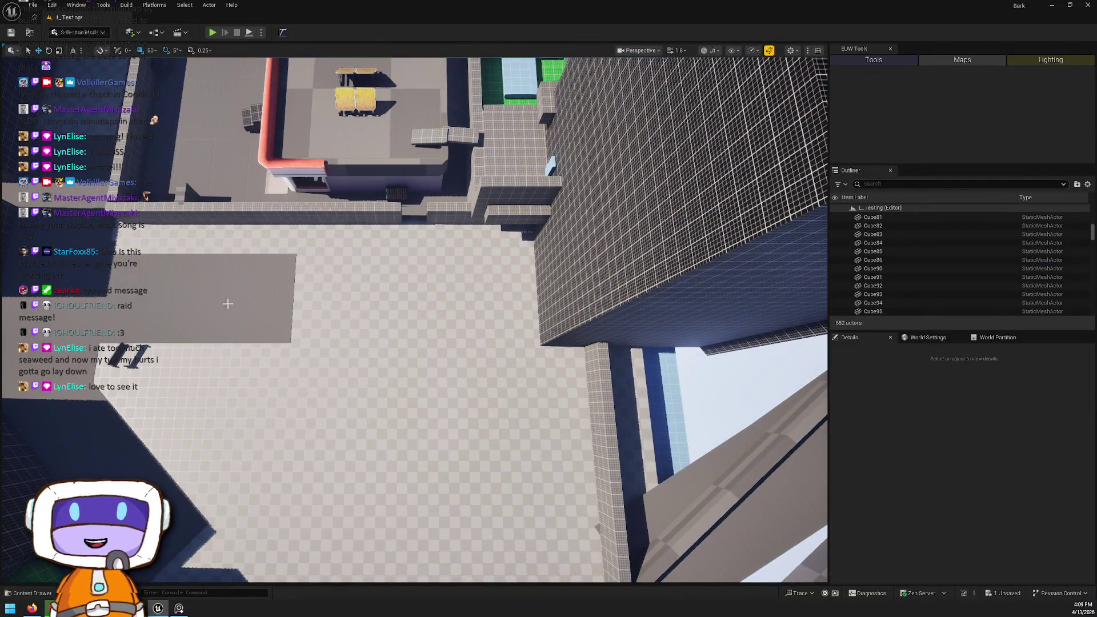
click(268, 311)
mouse_move(170, 297)
mouse_down()
mouse_move(368, 314)
mouse_move(321, 310)
mouse_move(357, 318)
mouse_up()
key(e)
mouse_move(425, 333)
mouse_down()
mouse_move(403, 286)
mouse_move(524, 378)
mouse_move(431, 406)
mouse_move(445, 434)
mouse_move(411, 355)
mouse_move(423, 421)
mouse_up()
key(w)
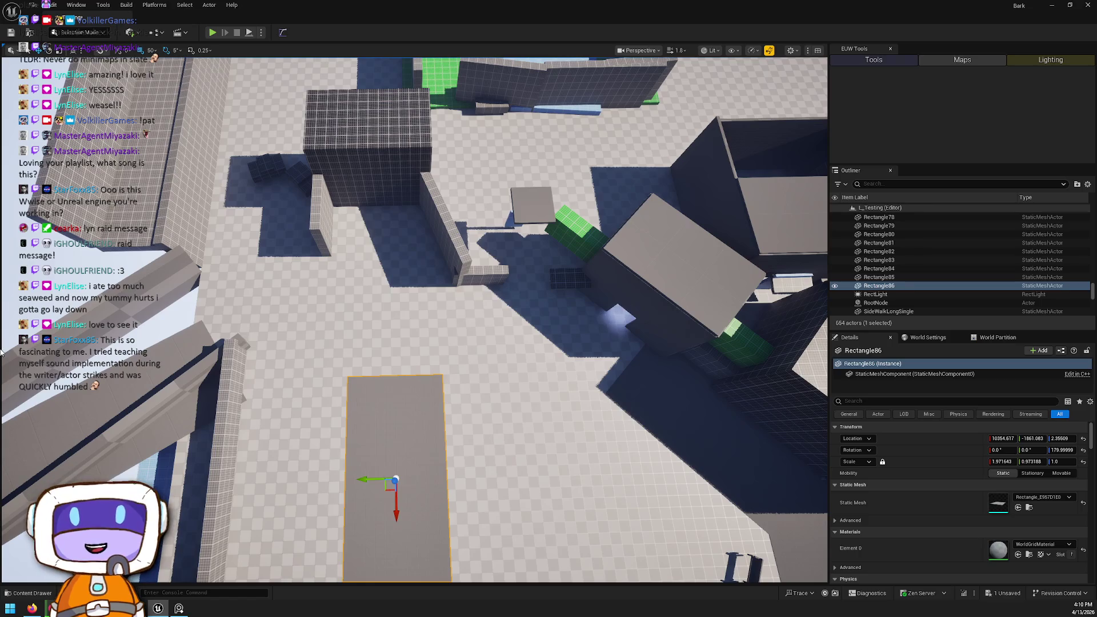
drag(45, 276, 171, 226)
drag(485, 257, 289, 303)
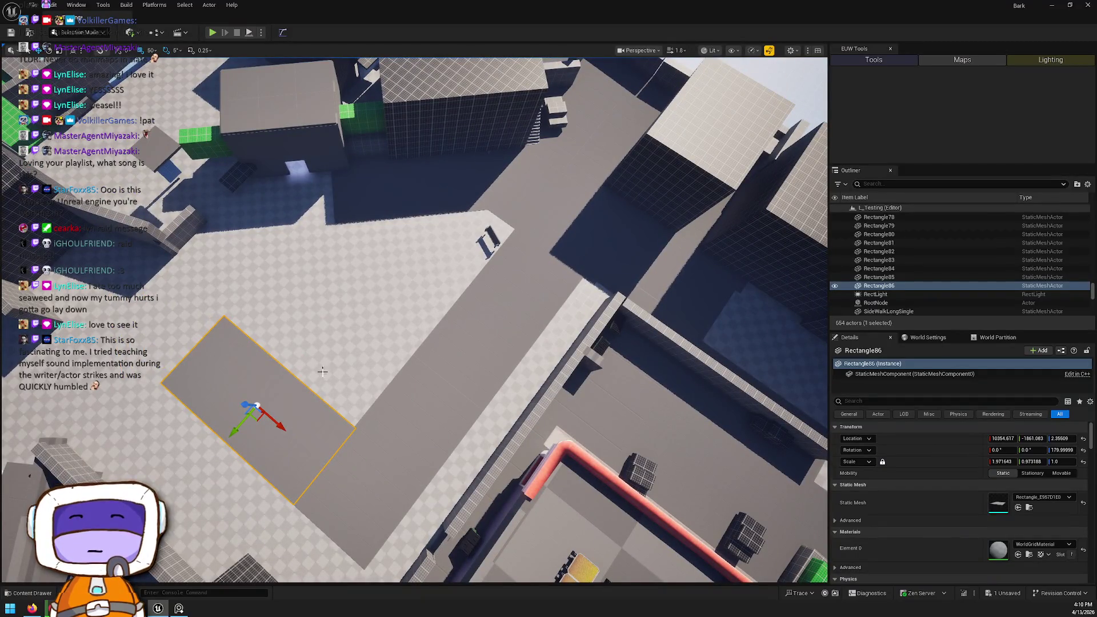
mouse_move(289, 303)
mouse_down()
mouse_move(246, 315)
mouse_move(496, 301)
mouse_up()
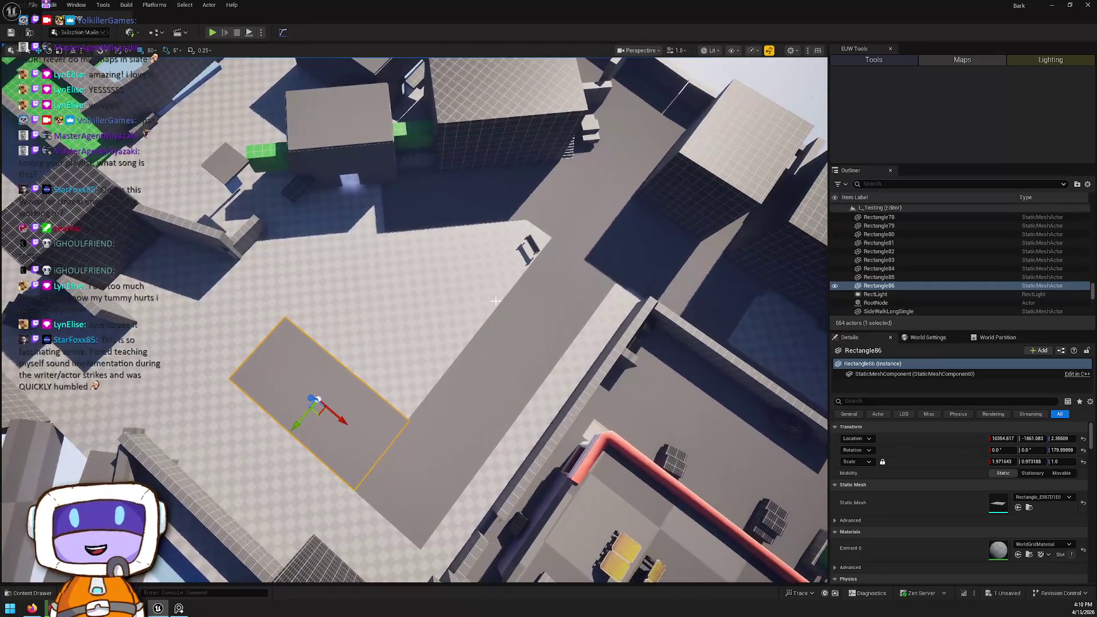
mouse_move(356, 277)
mouse_down()
mouse_move(334, 251)
mouse_move(433, 254)
mouse_up()
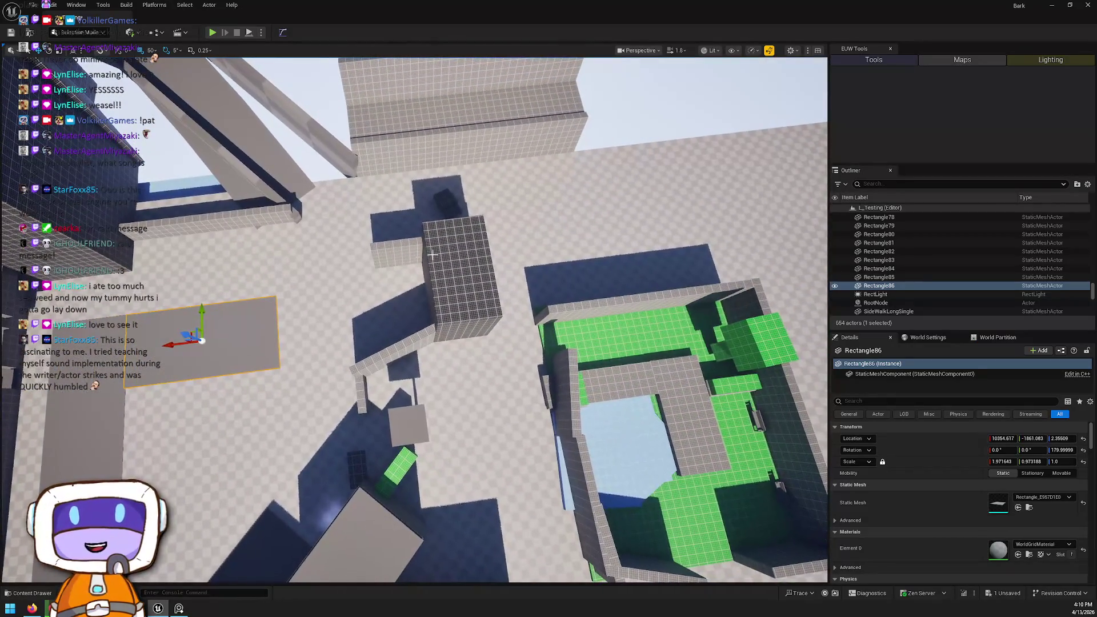
Step: Move the four stair pieces (grid block, ledges, ramp, pillar) toward the building
click(433, 255)
ctrl+click(397, 252)
ctrl+click(395, 359)
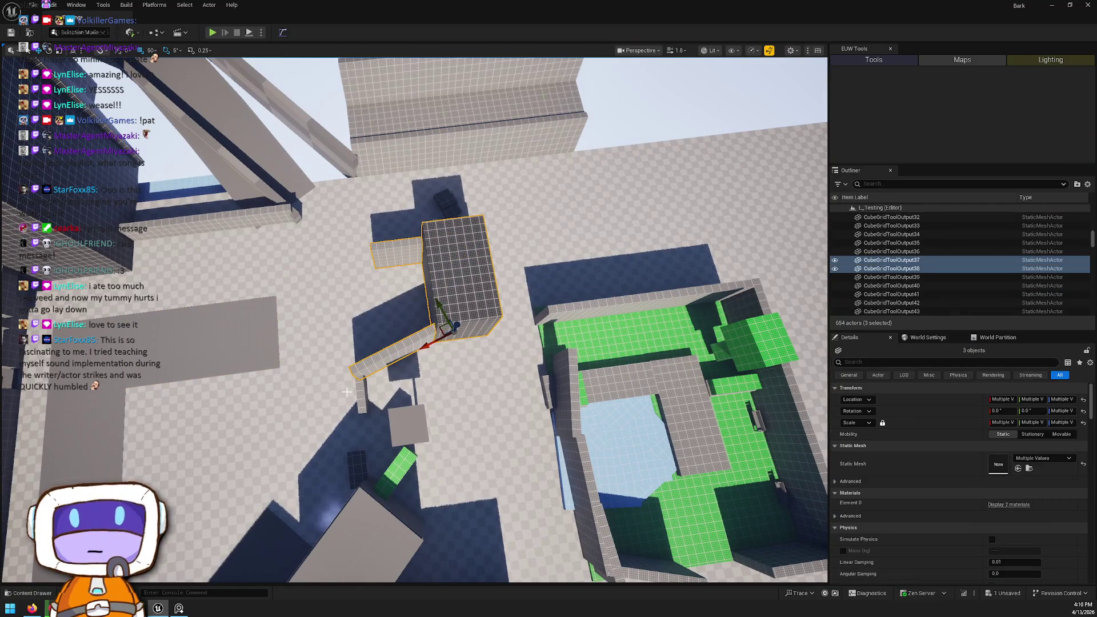
ctrl+click(358, 394)
ctrl+click(405, 253)
ctrl+click(406, 252)
mouse_move(463, 247)
mouse_down()
mouse_move(637, 171)
mouse_move(544, 166)
mouse_move(569, 152)
mouse_up()
drag(414, 320, 334, 266)
Step: Rotate the walled pool courtyard about 95°, shift it right, and fine-tune it by 5°
click(274, 240)
key(e)
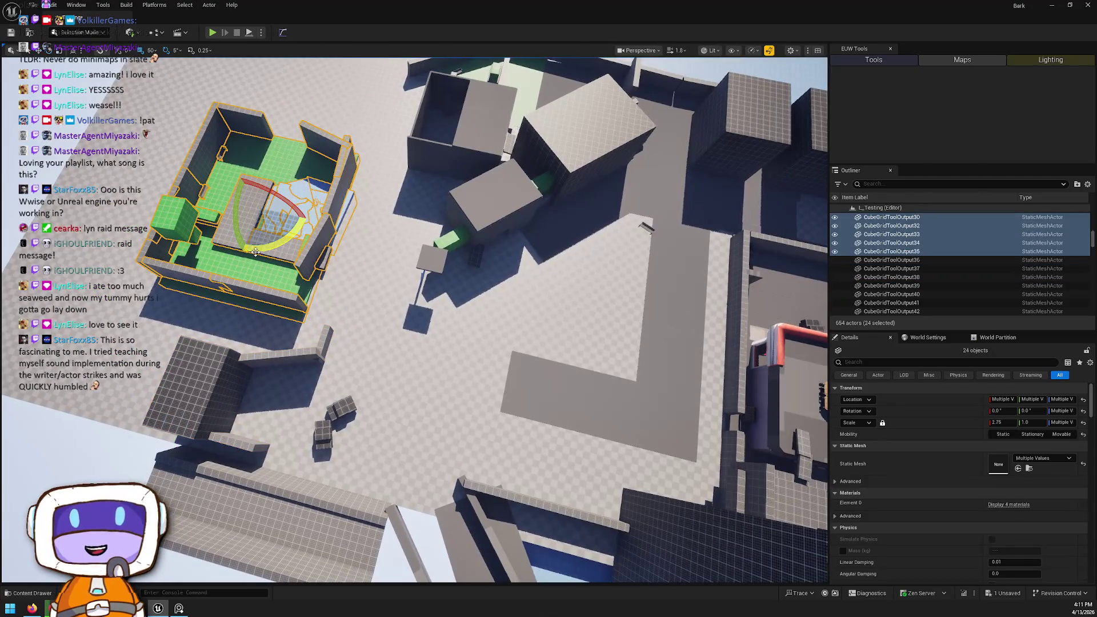
drag(275, 243, 260, 257)
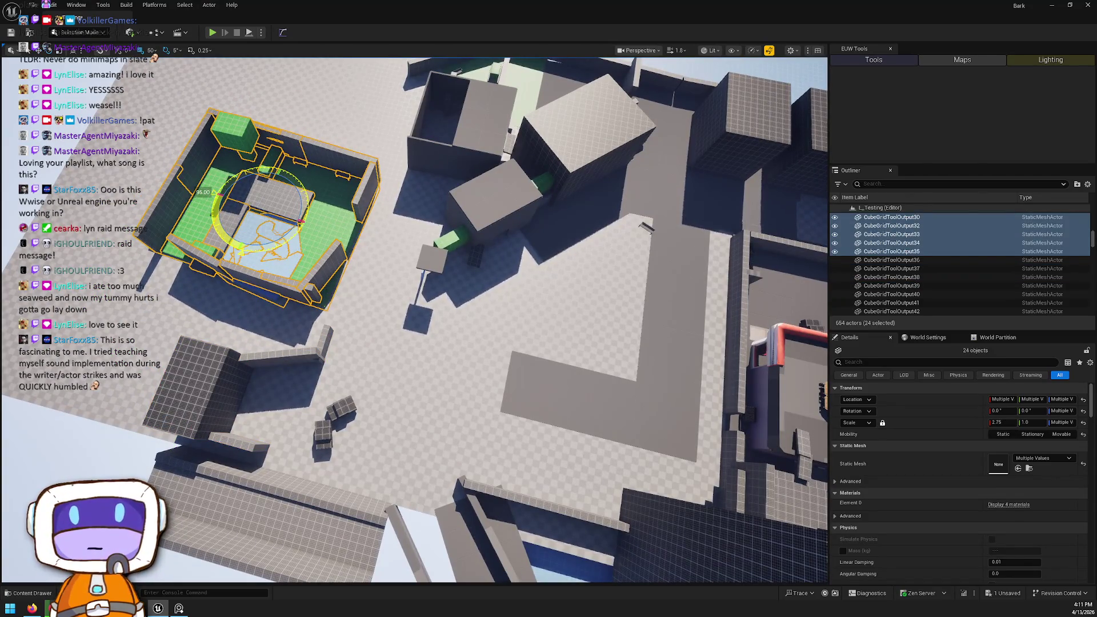
mouse_move(228, 200)
mouse_down()
mouse_move(271, 213)
mouse_move(329, 181)
mouse_up()
drag(330, 247, 320, 251)
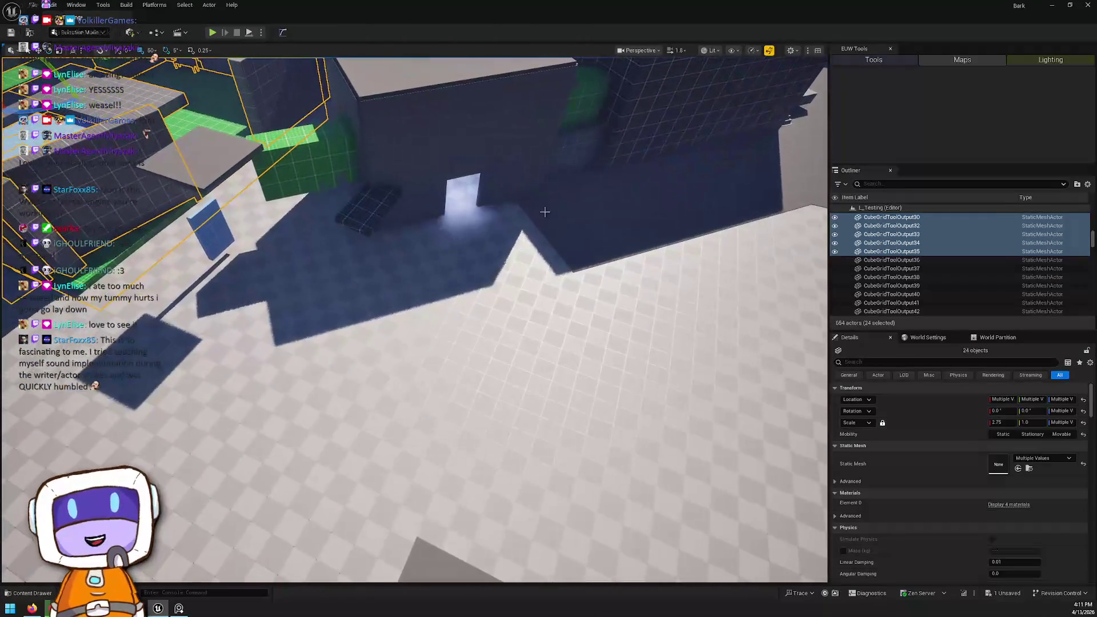
Step: Place a copy of the grey floor slab Rectangle83 to the left
click(565, 238)
key(w)
mouse_move(671, 182)
alt+mouse_down()
mouse_move(419, 245)
mouse_move(342, 323)
mouse_move(320, 303)
mouse_move(308, 263)
mouse_move(262, 386)
alt+mouse_up()
Step: Slide the pool courtyard down-left along Y and look over the grey blocks
click(254, 293)
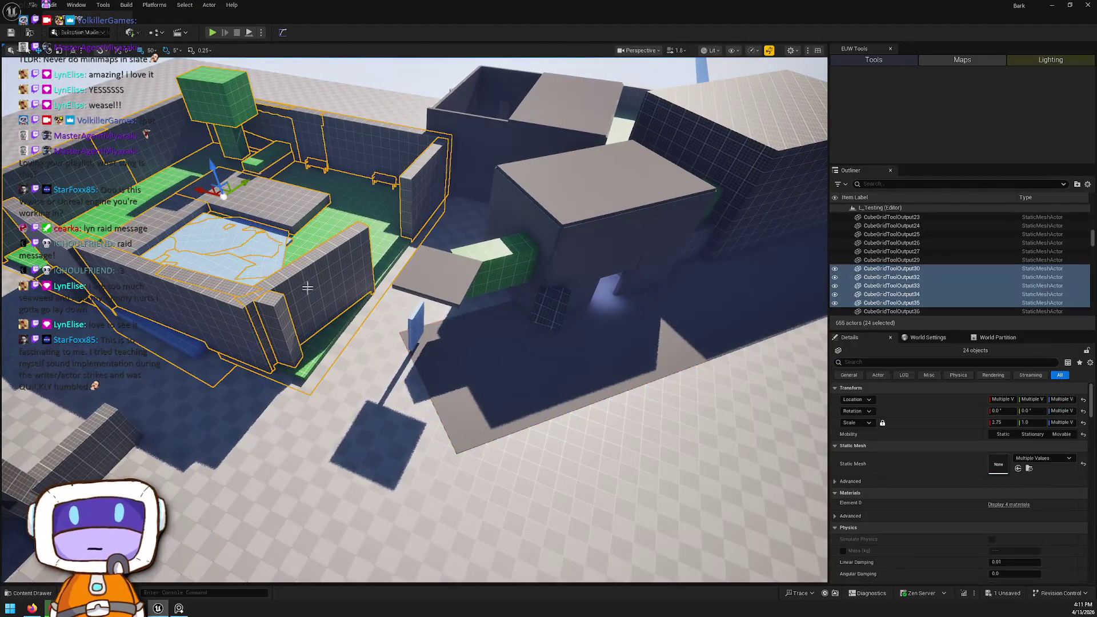
mouse_move(251, 182)
mouse_down()
mouse_move(205, 217)
mouse_move(233, 198)
mouse_up()
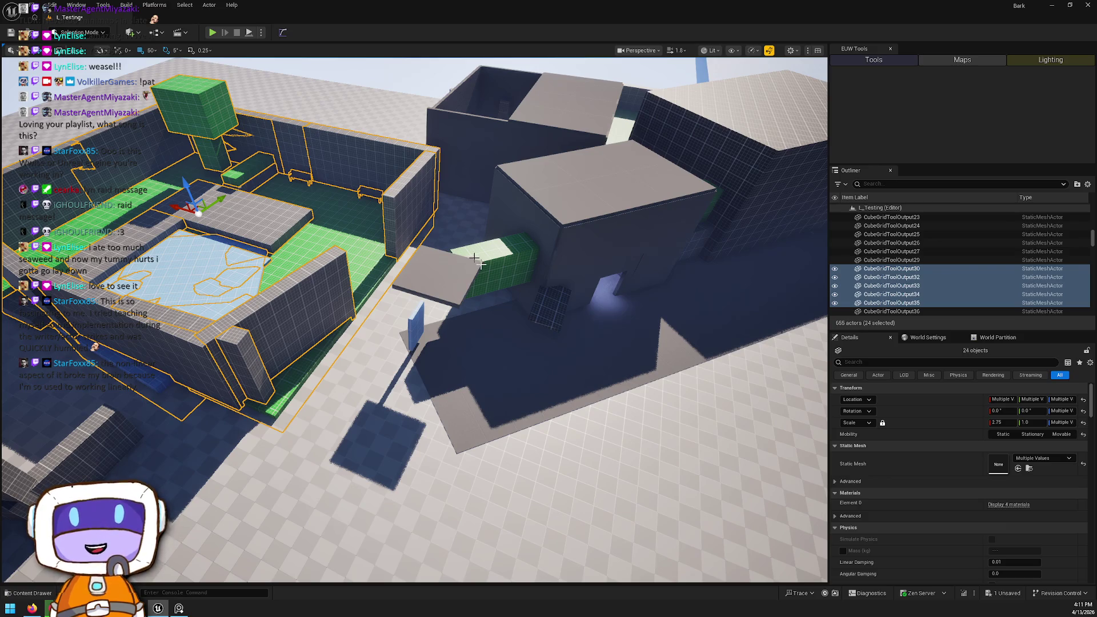
mouse_move(527, 295)
mouse_down()
mouse_move(457, 218)
mouse_move(480, 195)
mouse_move(502, 319)
mouse_move(504, 268)
mouse_up()
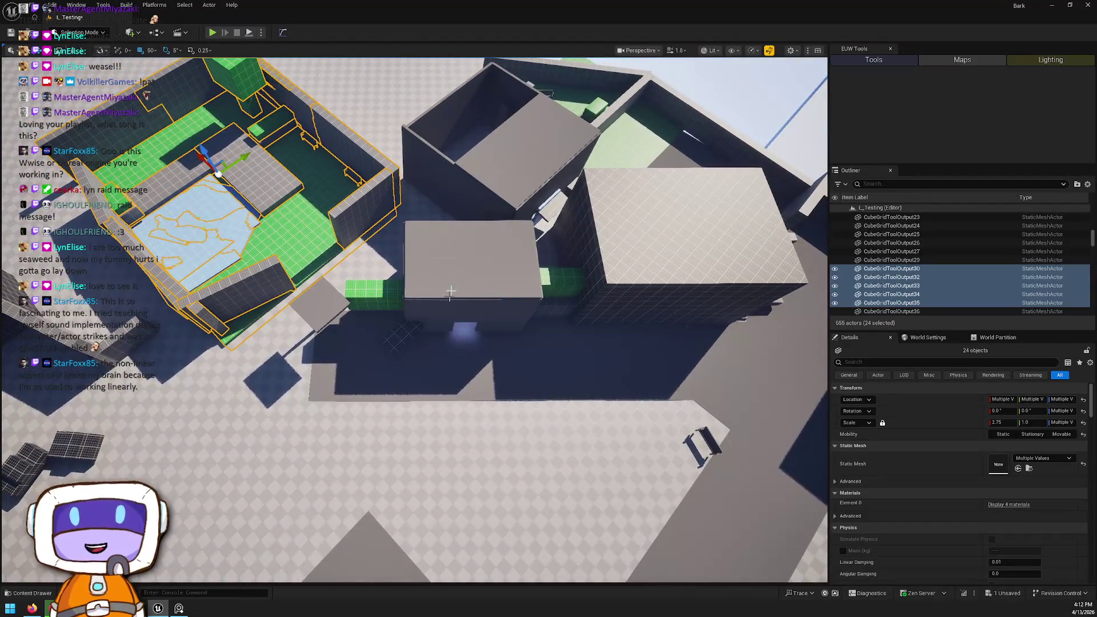
mouse_move(606, 451)
mouse_down()
mouse_move(560, 400)
mouse_move(549, 303)
mouse_move(526, 258)
mouse_up()
mouse_move(454, 305)
mouse_down()
mouse_move(486, 254)
mouse_move(246, 320)
mouse_move(346, 313)
mouse_up()
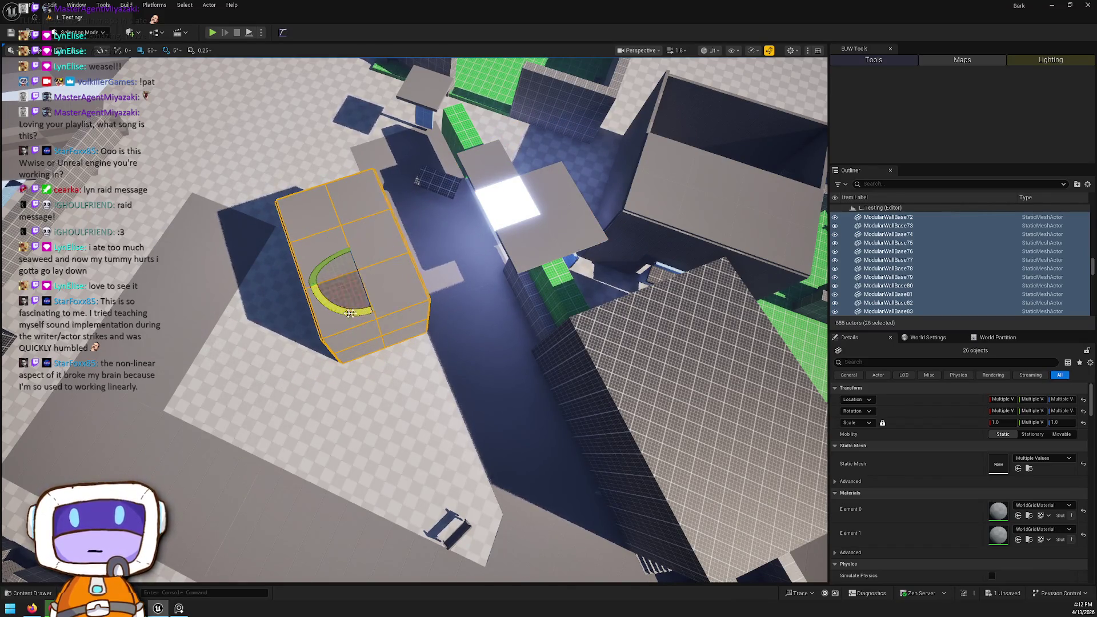
Step: Undo the last block placement and shift the selected wall panels to the left
key(ctrl+z)
key(ctrl+z)
key(ctrl+z)
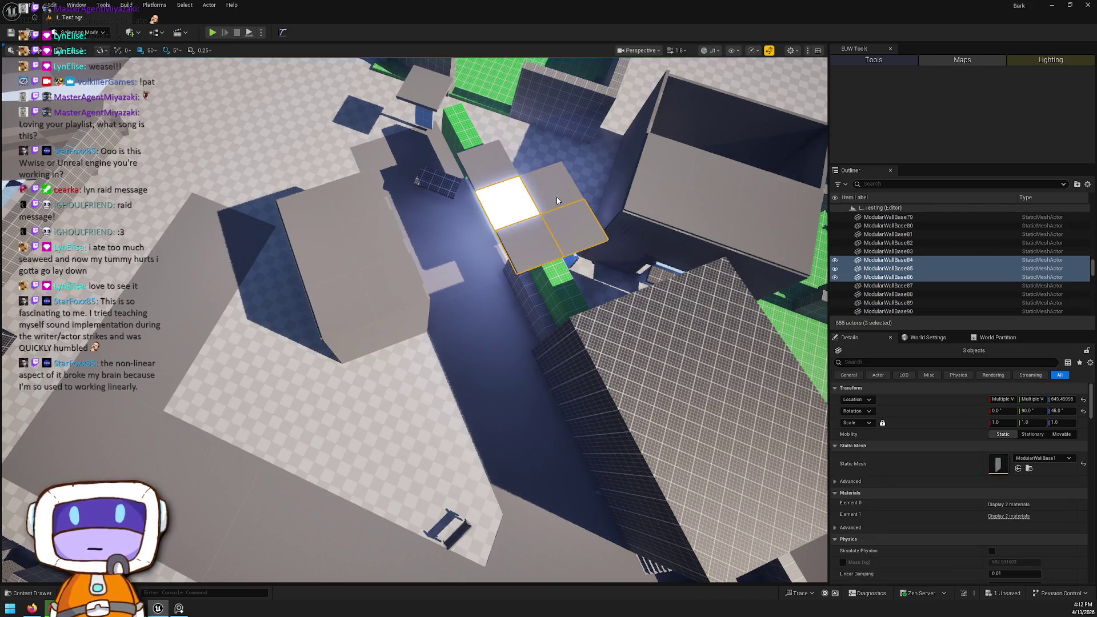
ctrl+click(482, 168)
mouse_move(492, 181)
mouse_down()
mouse_move(318, 242)
mouse_move(343, 228)
mouse_up()
key(Escape)
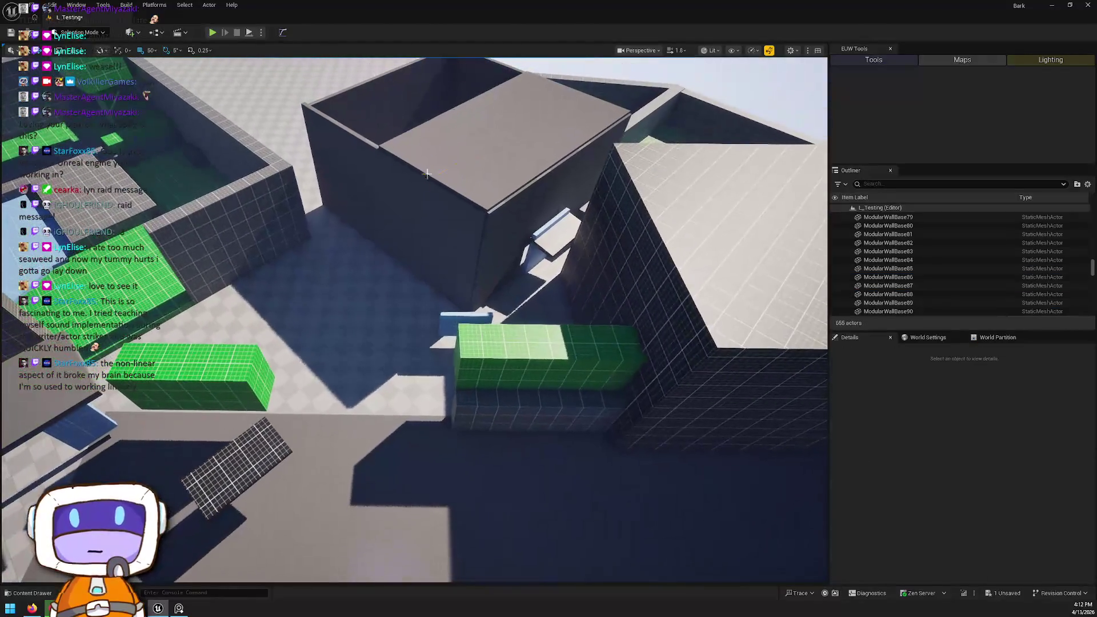
Step: Select the roof panels on top of the grey box building
click(428, 122)
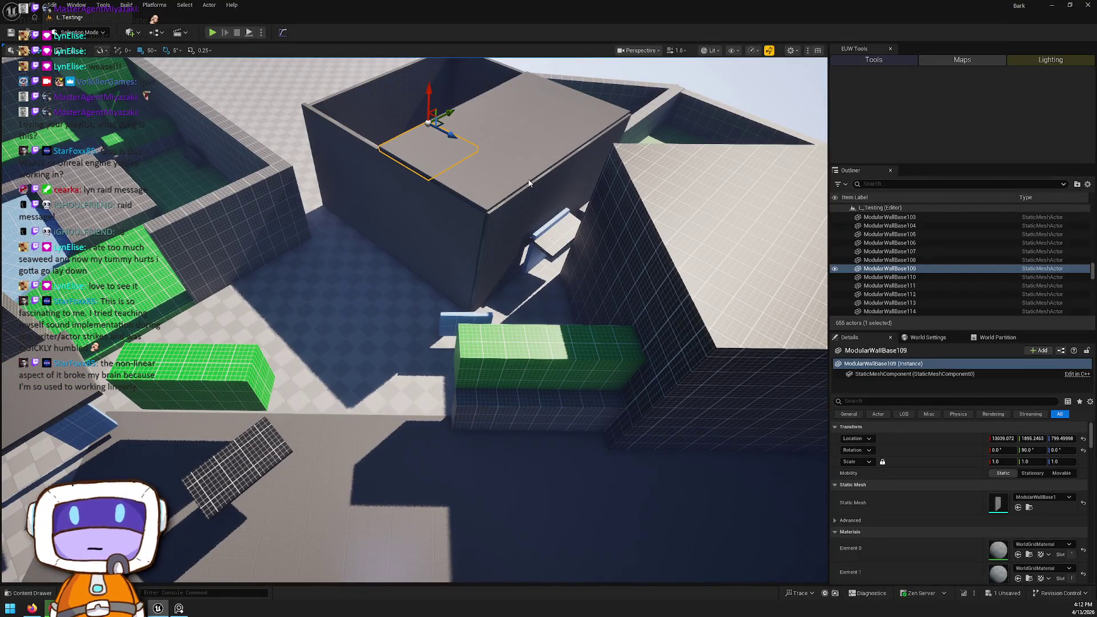
ctrl+click(520, 151)
ctrl+click(477, 123)
ctrl+click(528, 146)
ctrl+click(517, 99)
ctrl+click(551, 105)
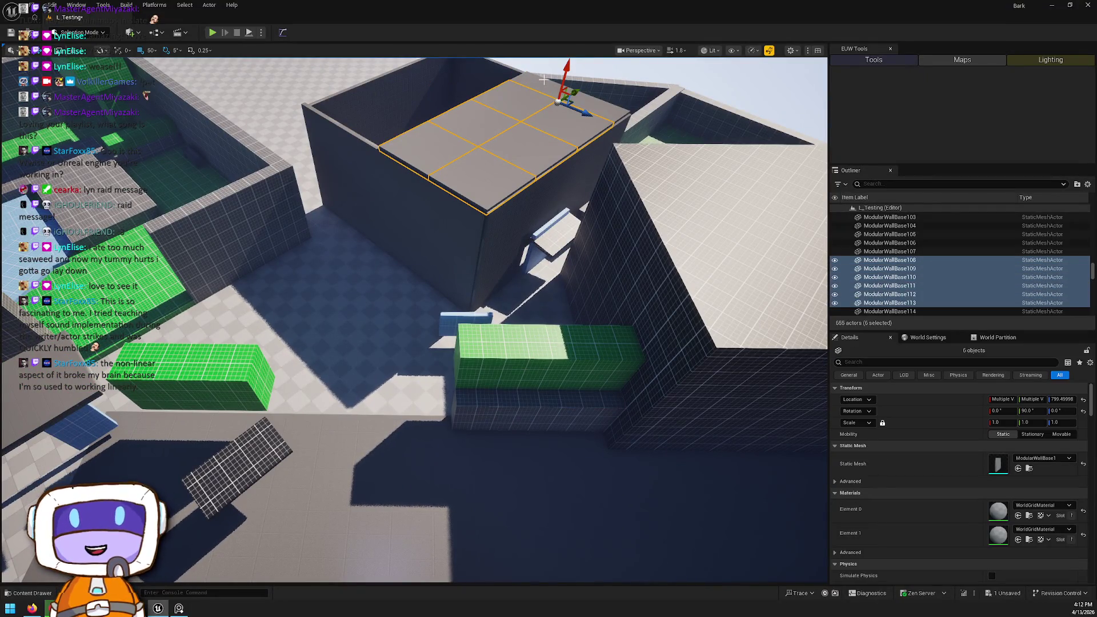
ctrl+click(595, 113)
scroll(558, 122, up, 6)
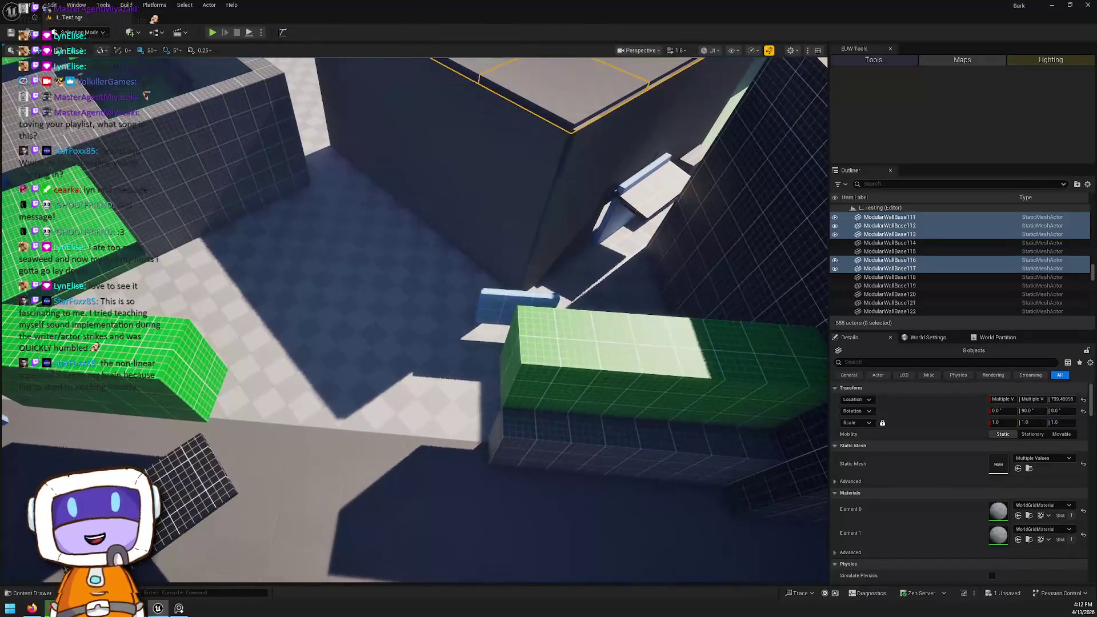
Step: Delete the box's front and left-edge ModularWallBase wall panels
click(518, 145)
ctrl+click(426, 183)
ctrl+click(420, 165)
ctrl+click(399, 123)
ctrl+click(374, 140)
ctrl+click(343, 142)
ctrl+click(337, 165)
ctrl+click(325, 91)
scroll(386, 152, down, 6)
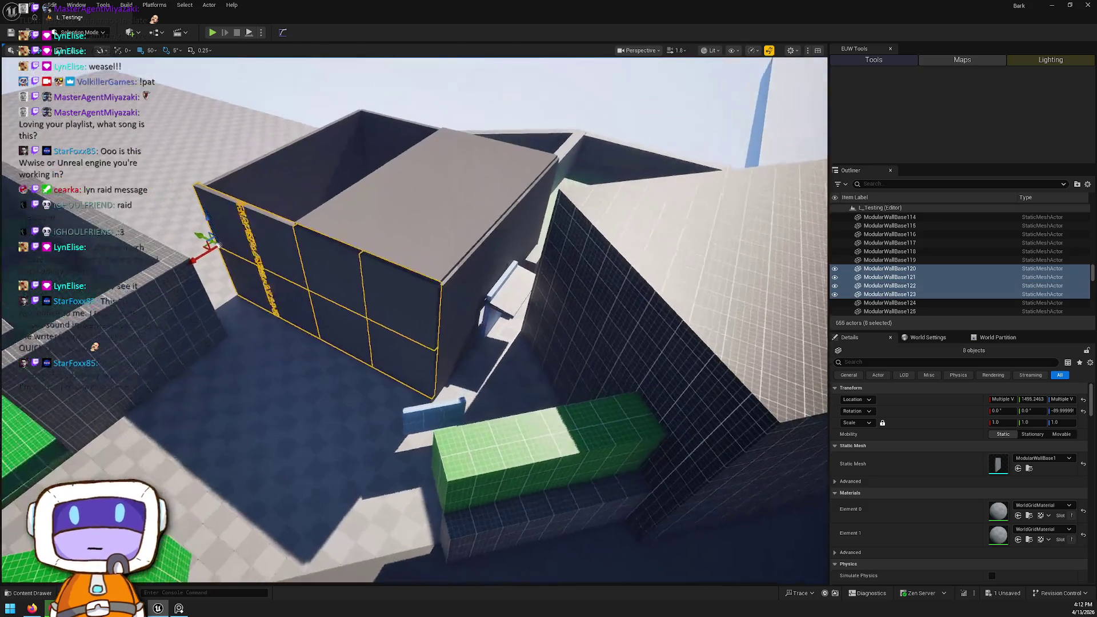
key(Delete)
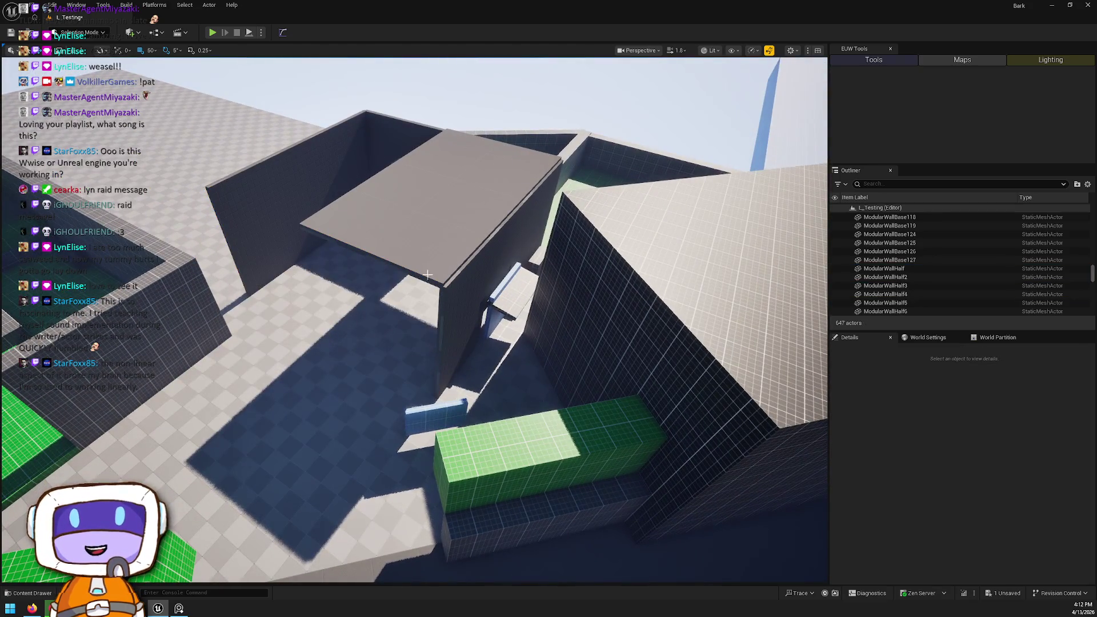
Step: Box-select the remaining roof panels and delete them
click(434, 260)
mouse_move(416, 164)
mouse_down()
mouse_move(515, 217)
mouse_move(517, 250)
mouse_up()
key(Delete)
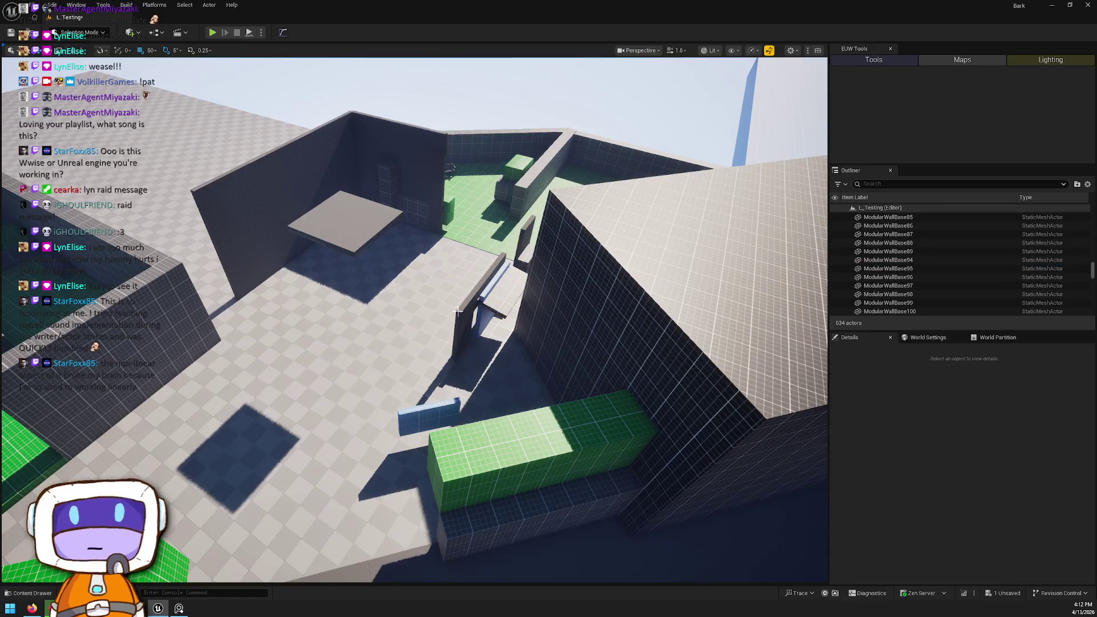
Step: Delete the door with its frame and a leftover wall piece
click(459, 310)
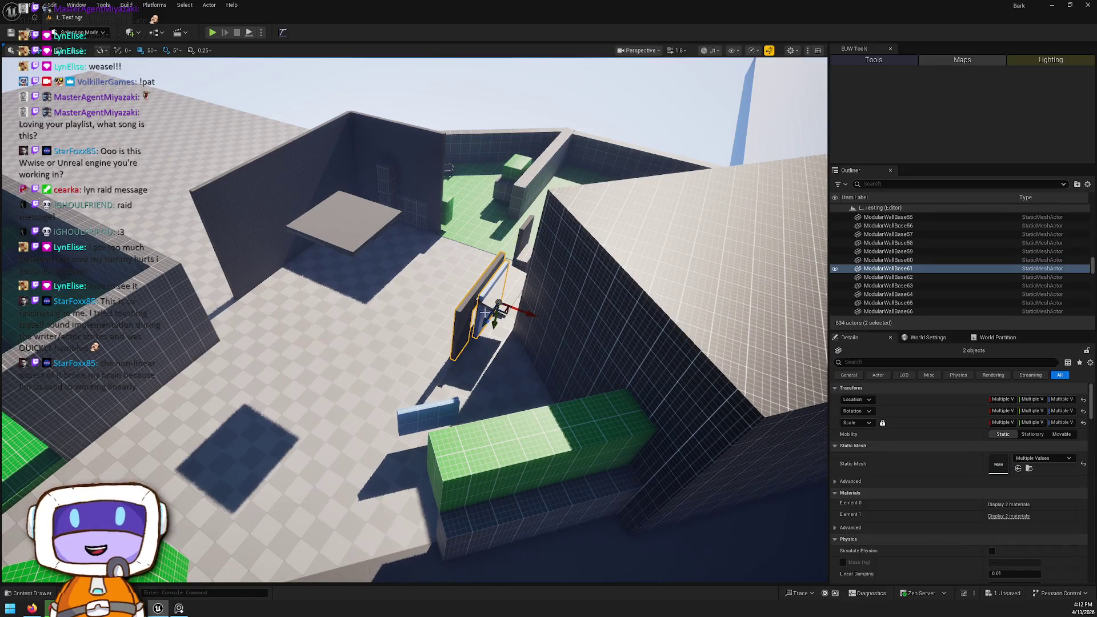
click(492, 309)
key(Delete)
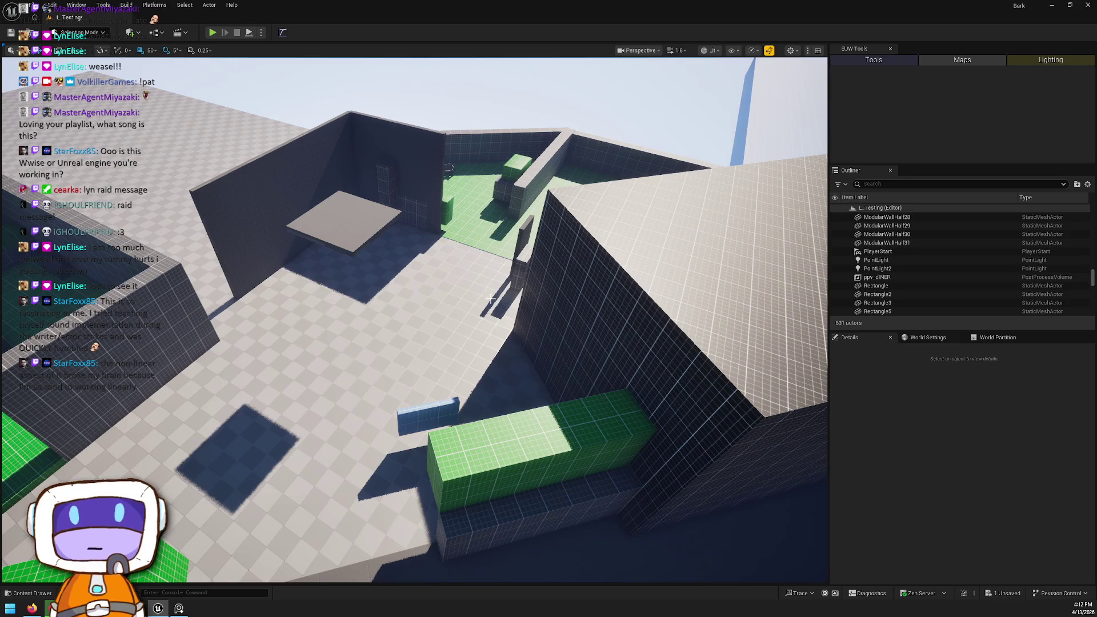
click(521, 231)
key(Delete)
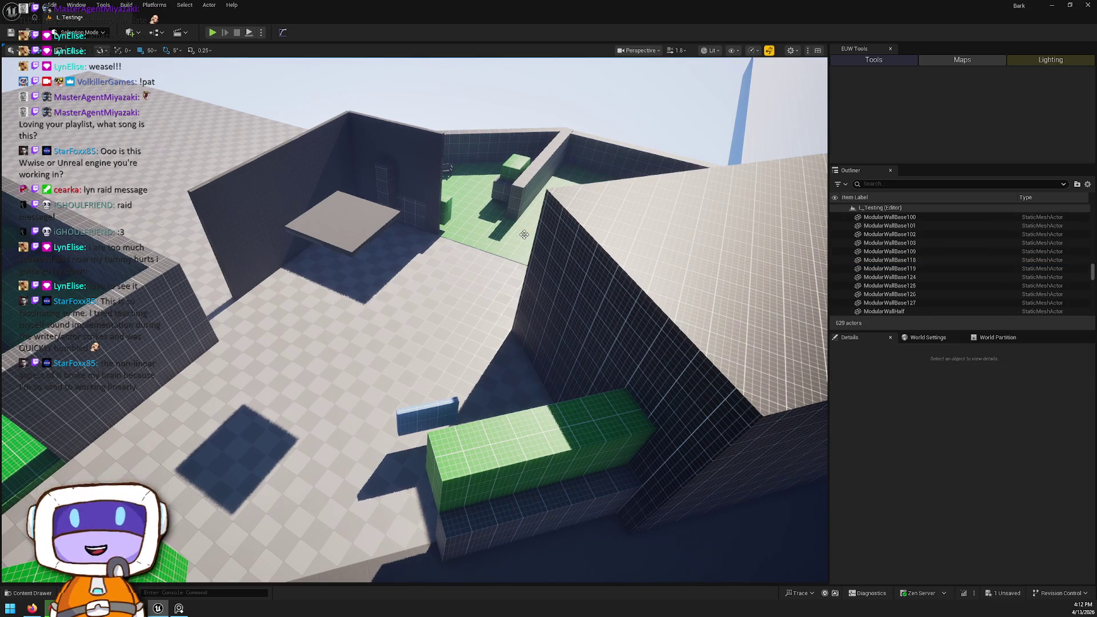
Step: Box-select the floating grey platform pieces and delete them
click(329, 215)
mouse_move(242, 190)
mouse_down()
mouse_move(347, 223)
mouse_move(323, 212)
mouse_up()
key(Delete)
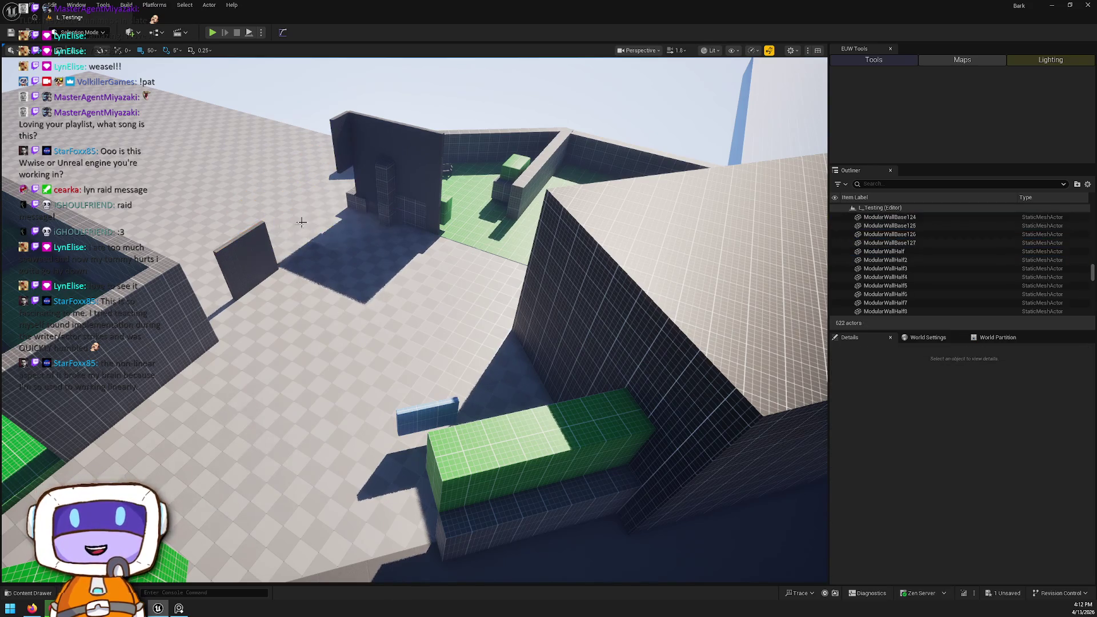
Step: Delete the angled wall, the tall wall, other stray wall pieces and the small pillar
click(254, 254)
ctrl+click(345, 143)
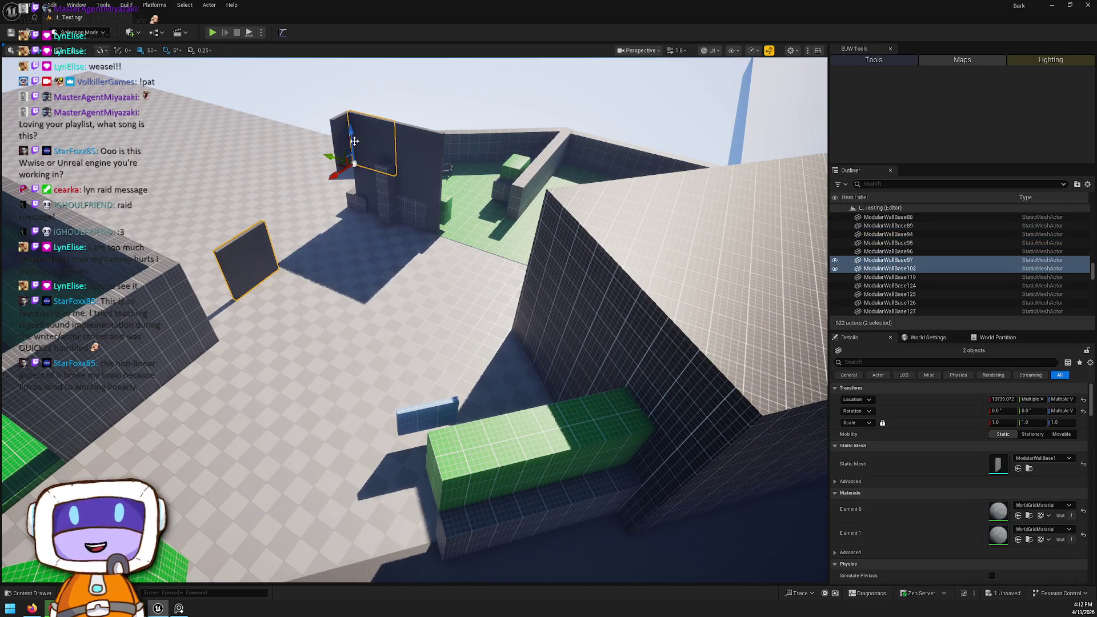
ctrl+click(343, 141)
ctrl+click(426, 152)
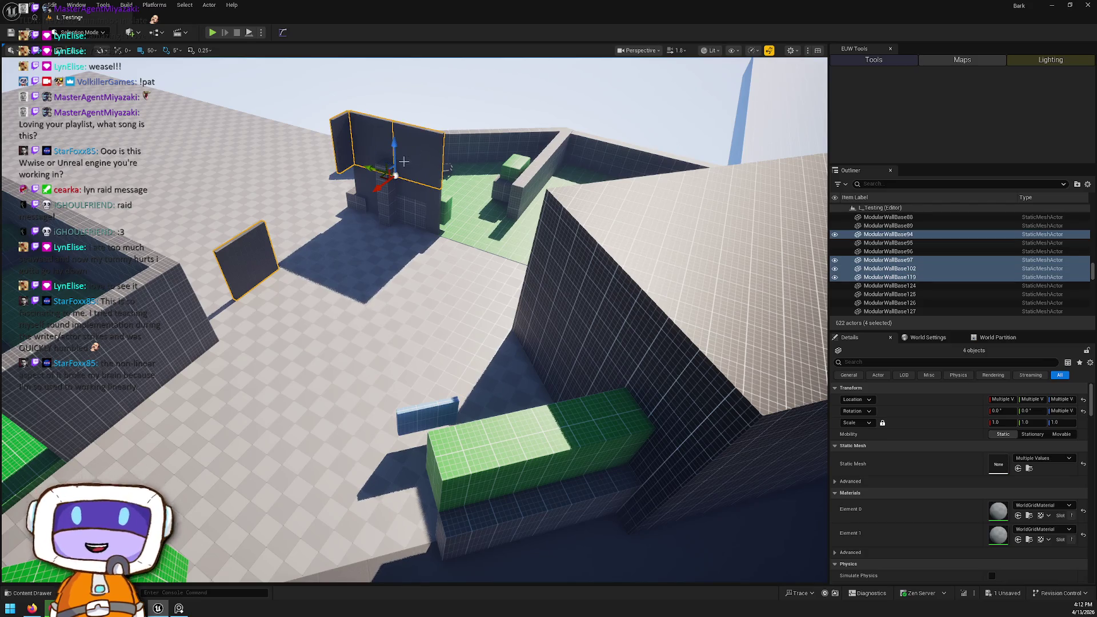
ctrl+click(399, 190)
ctrl+click(383, 189)
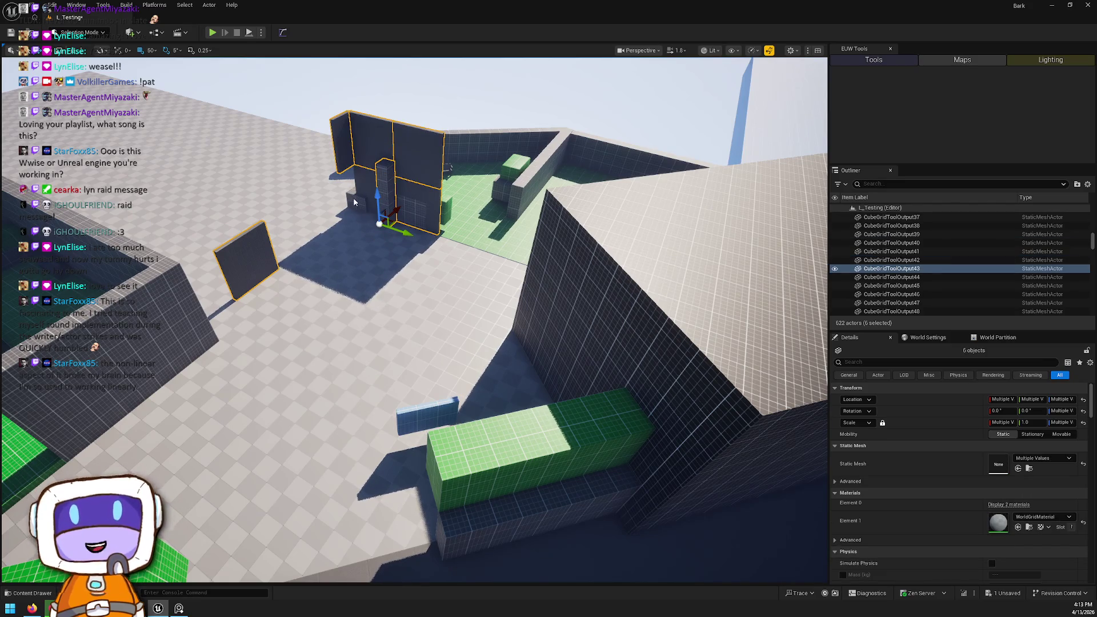
key(Delete)
drag(405, 203, 405, 202)
Step: Rotate the walled courtyard group about 35° and delete one of its pieces
click(333, 101)
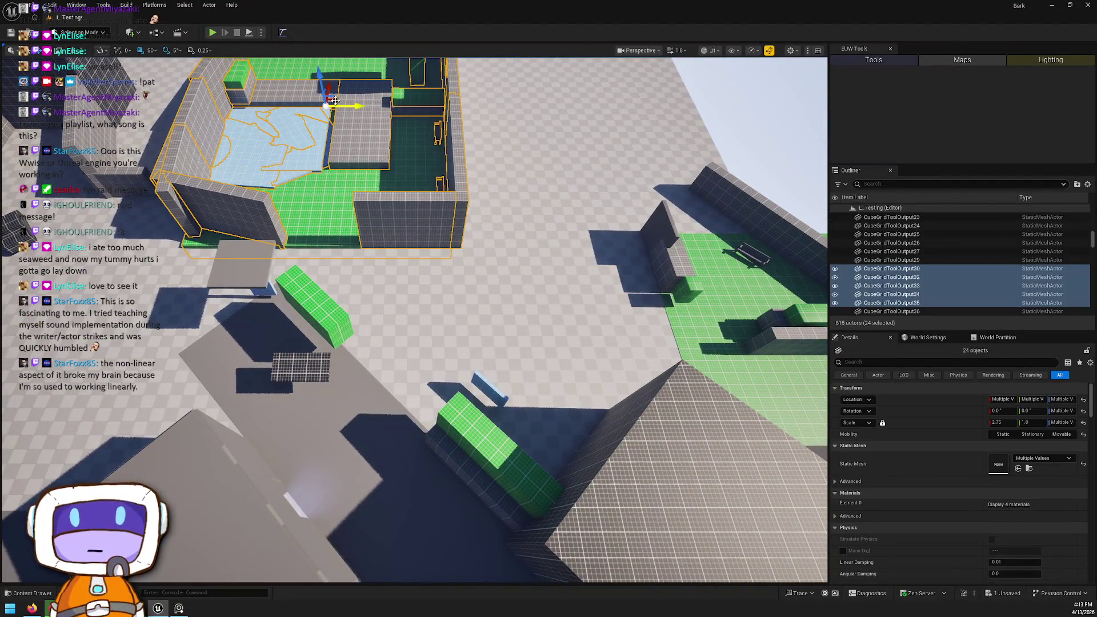
key(f)
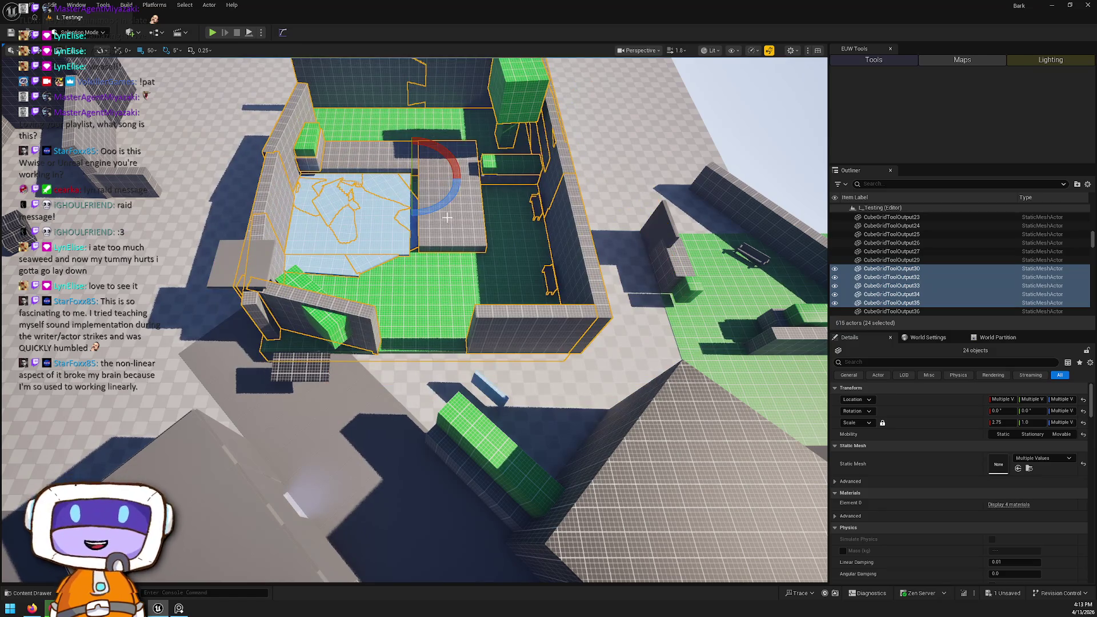
drag(412, 147, 438, 152)
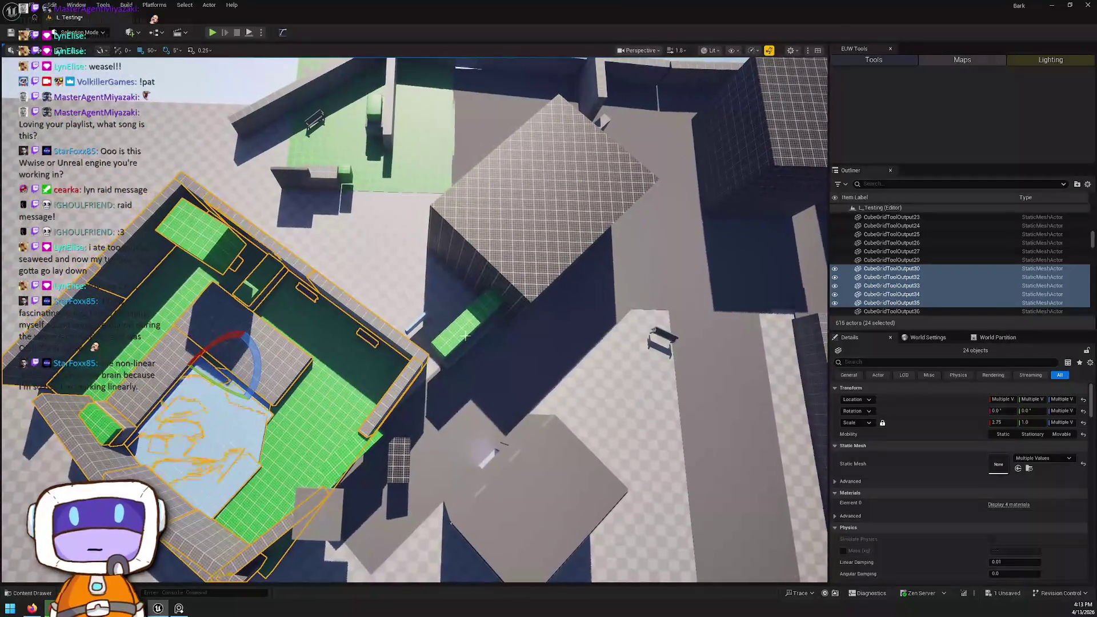
click(461, 324)
key(Delete)
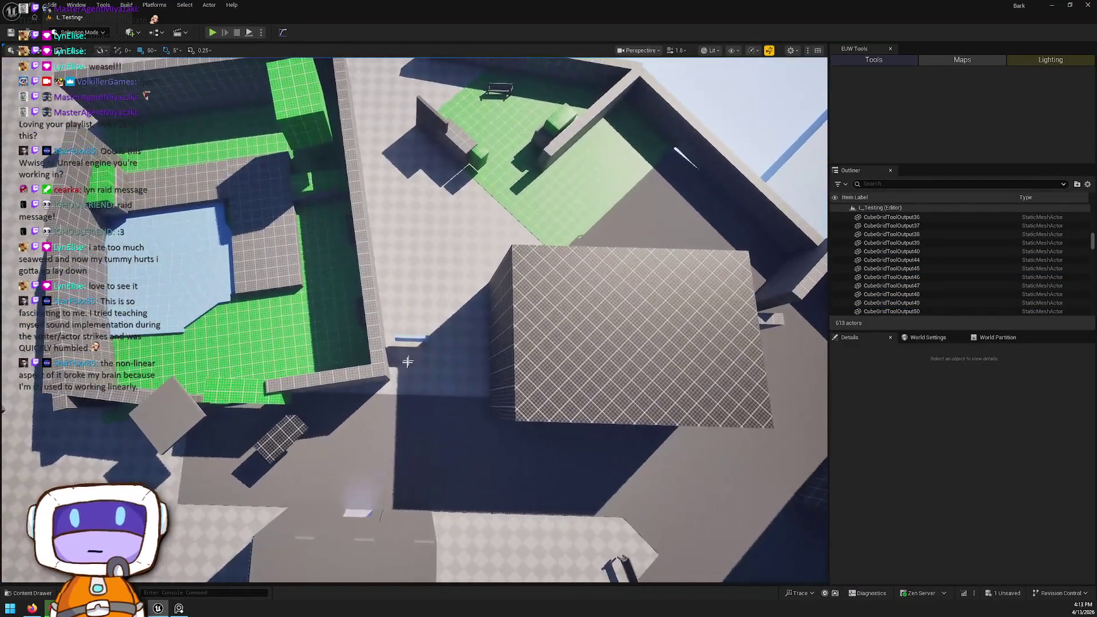
Step: Move the courtyard group to the right beside the grey floor plane and frame it
click(333, 379)
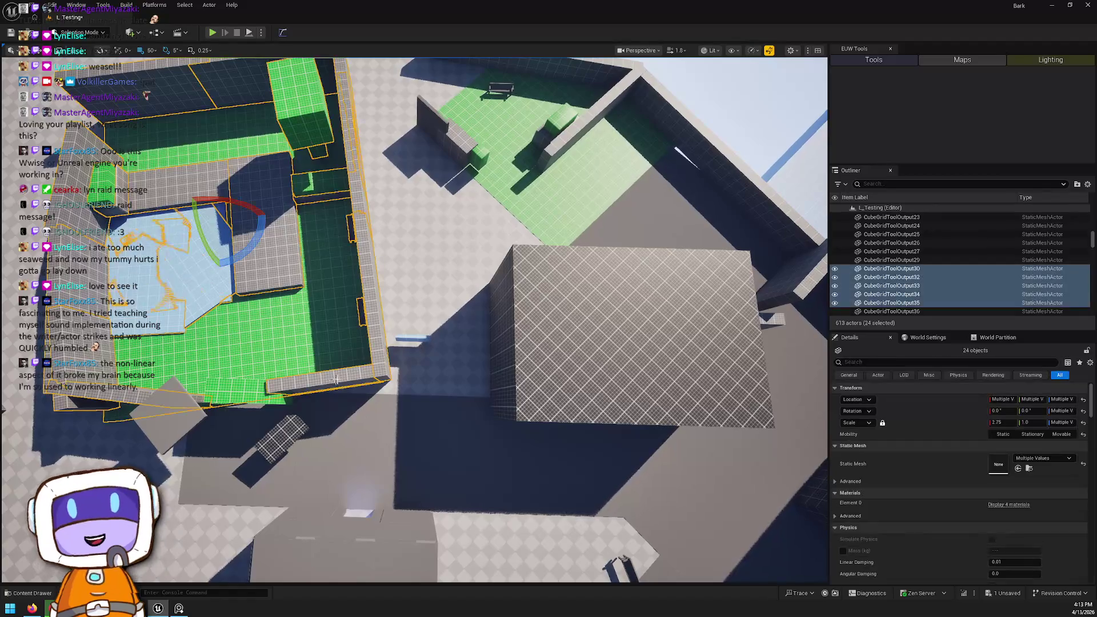
drag(225, 212, 325, 206)
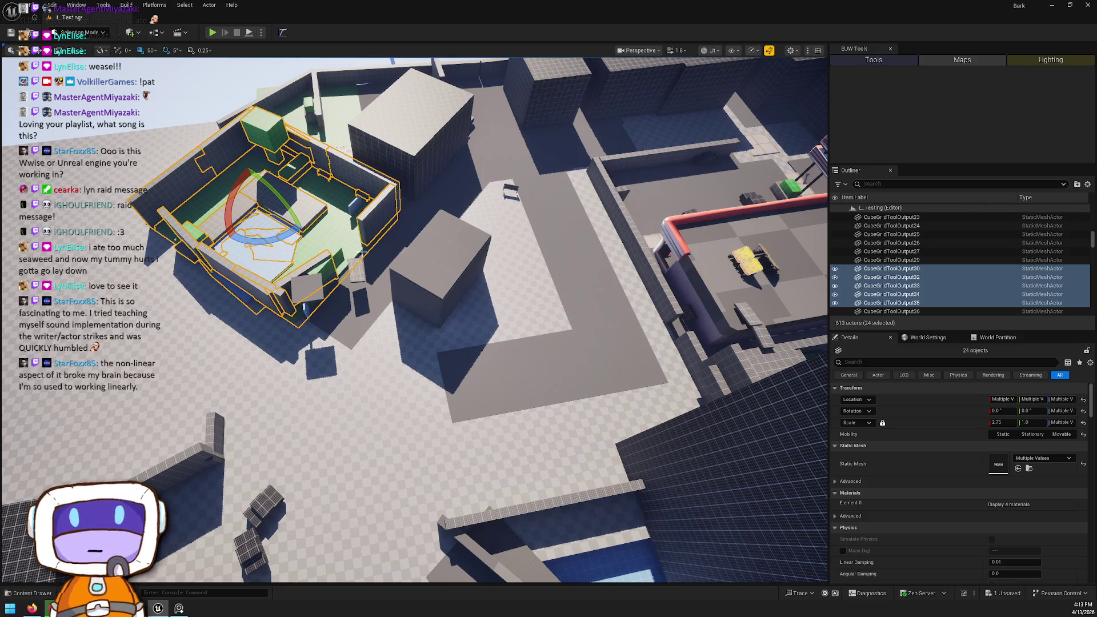
click(531, 351)
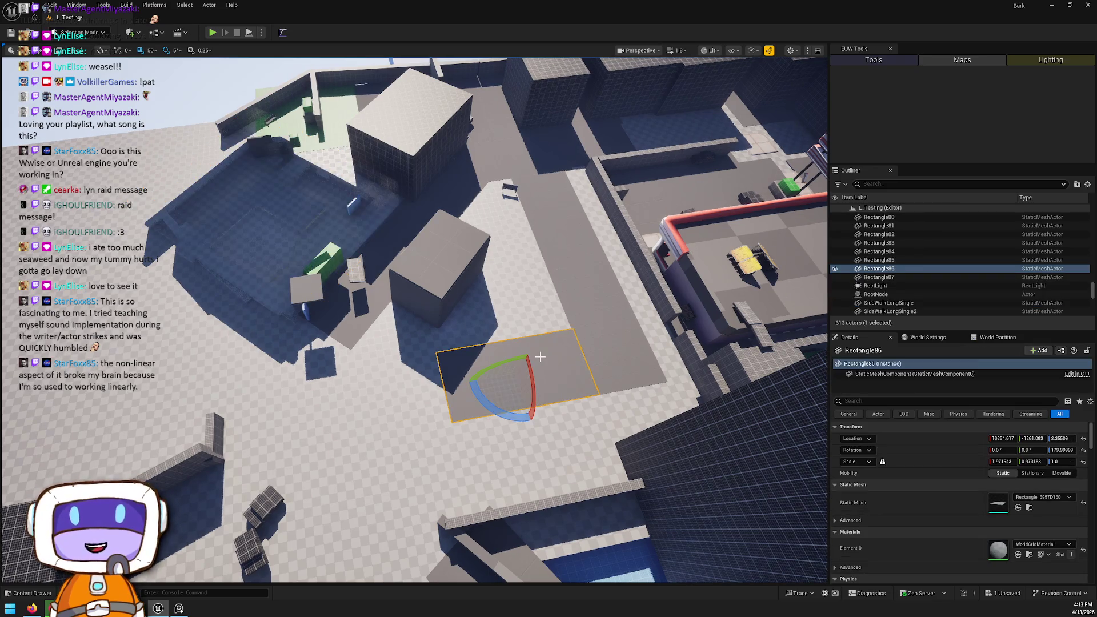
mouse_move(433, 301)
mouse_down()
mouse_move(412, 299)
mouse_move(468, 251)
mouse_move(529, 450)
mouse_up()
click(529, 450)
key(f)
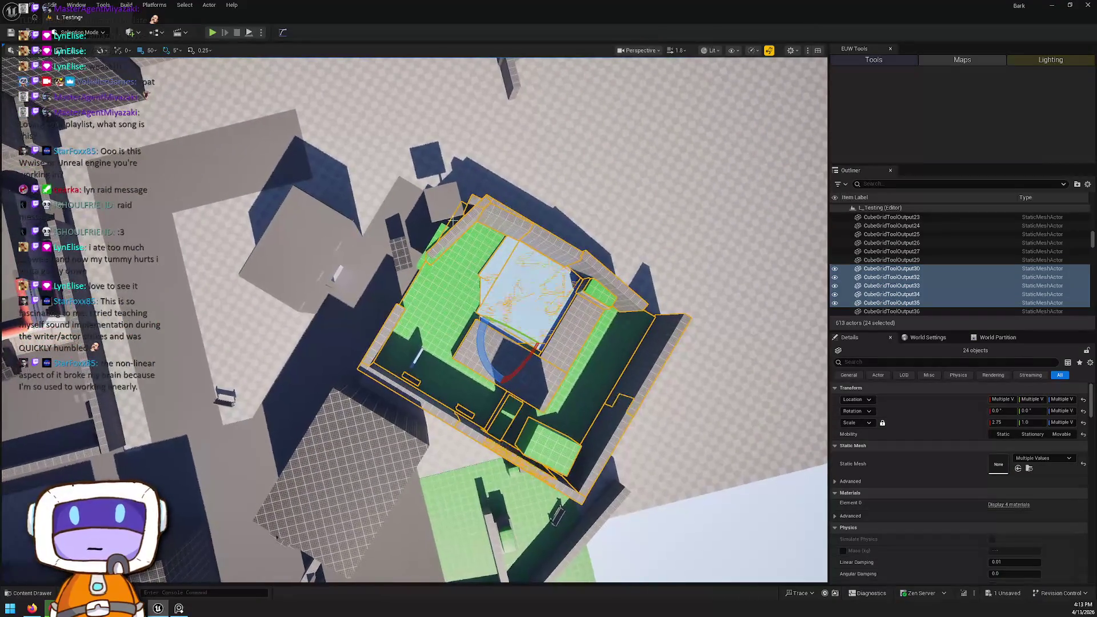
right_click(466, 234)
Step: Unlock the courtyard group and move a corner wall piece down-left, cancelling a deletion
mouse_move(534, 455)
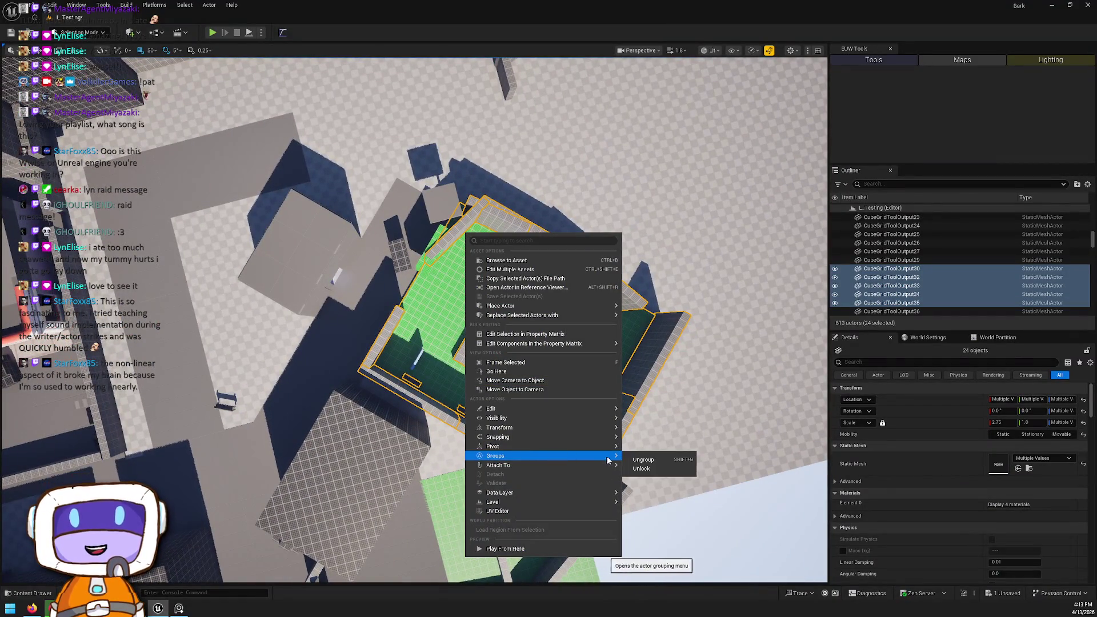
click(650, 469)
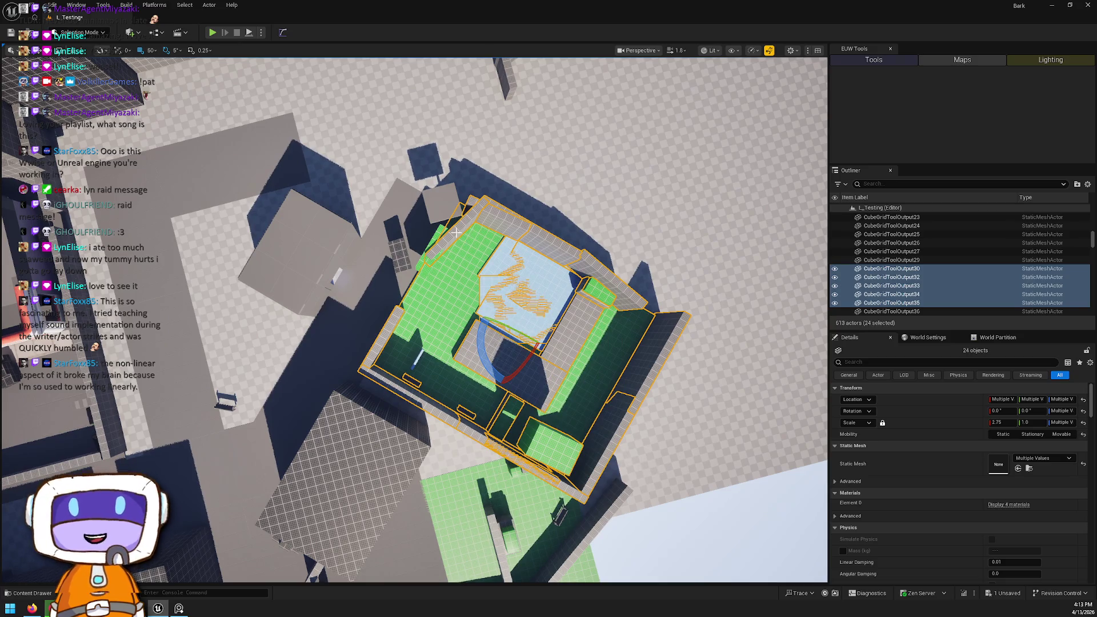
click(454, 234)
drag(464, 234, 426, 282)
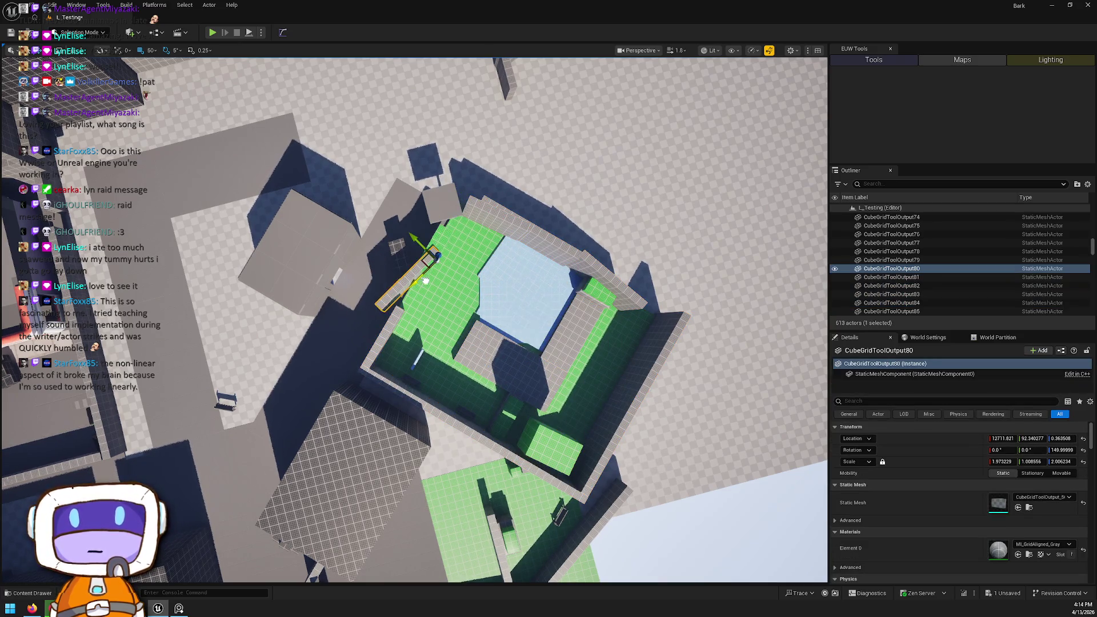
click(477, 208)
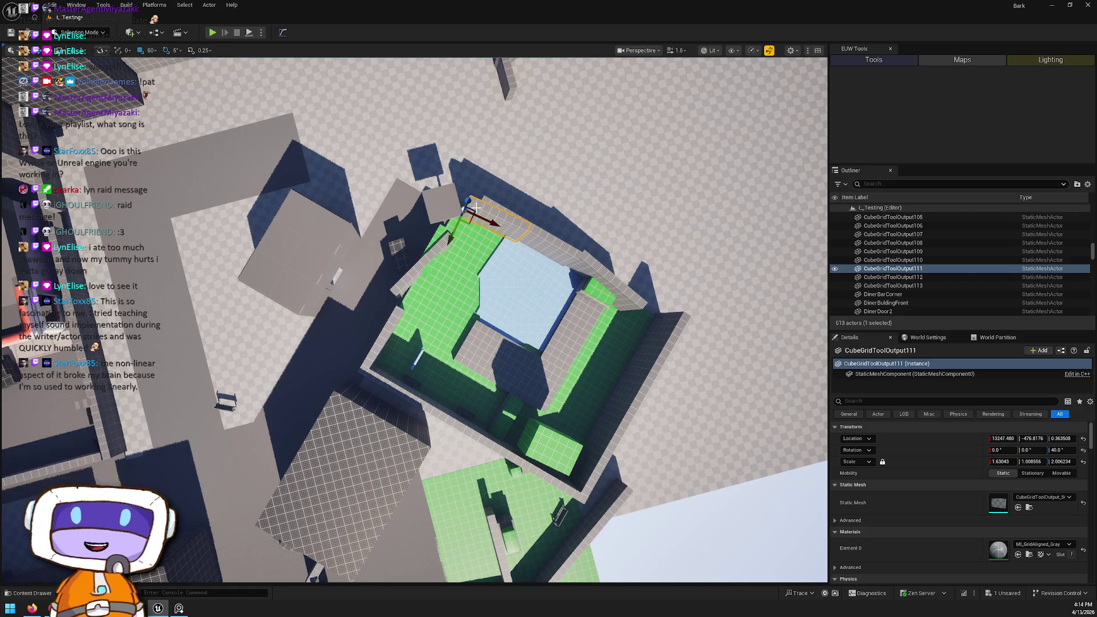
key(Delete)
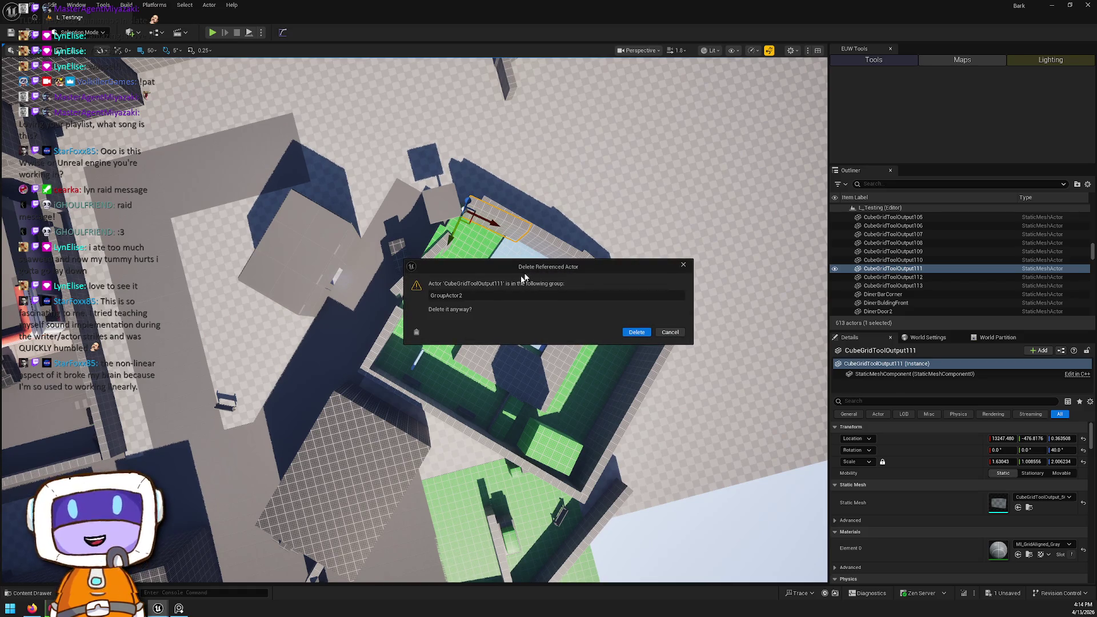
click(666, 335)
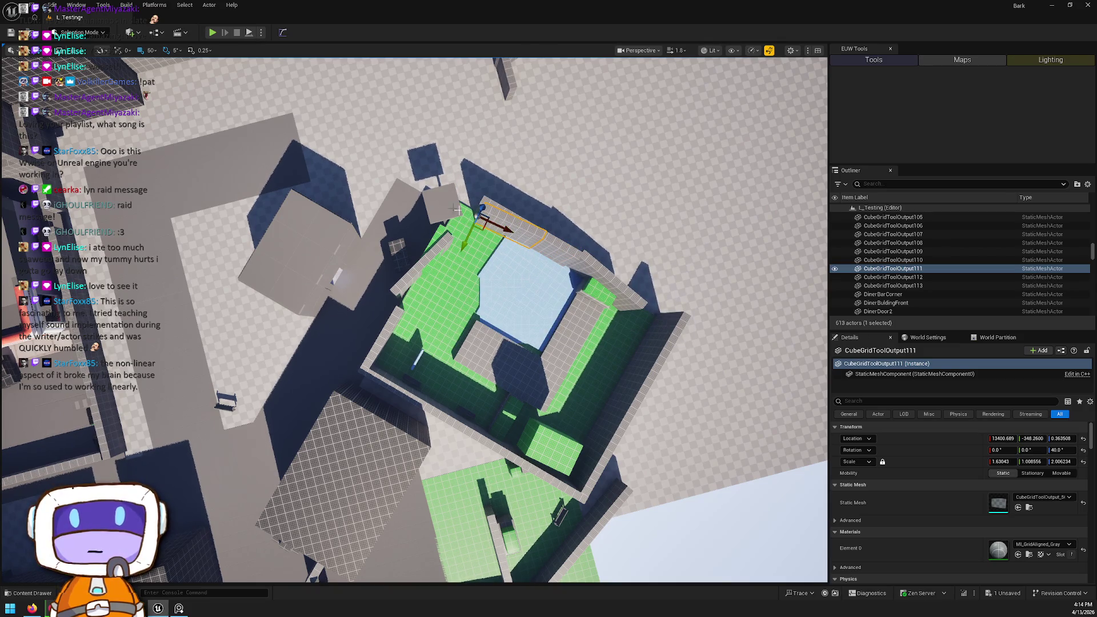
Step: Lock the courtyard group again and rotate it as a whole
right_click(469, 269)
mouse_move(606, 481)
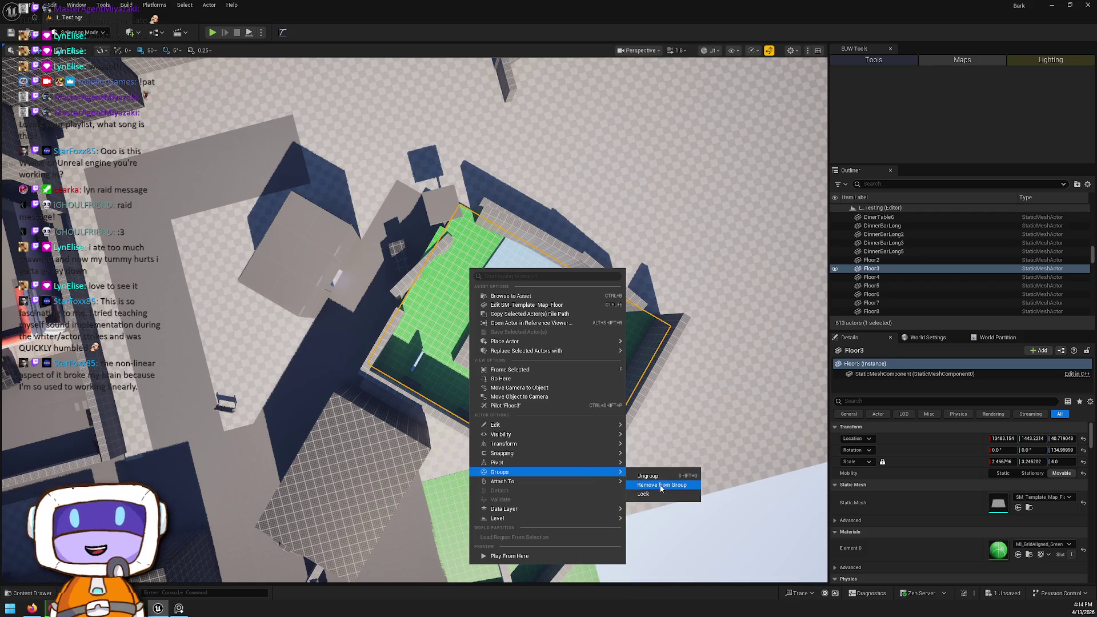
click(651, 494)
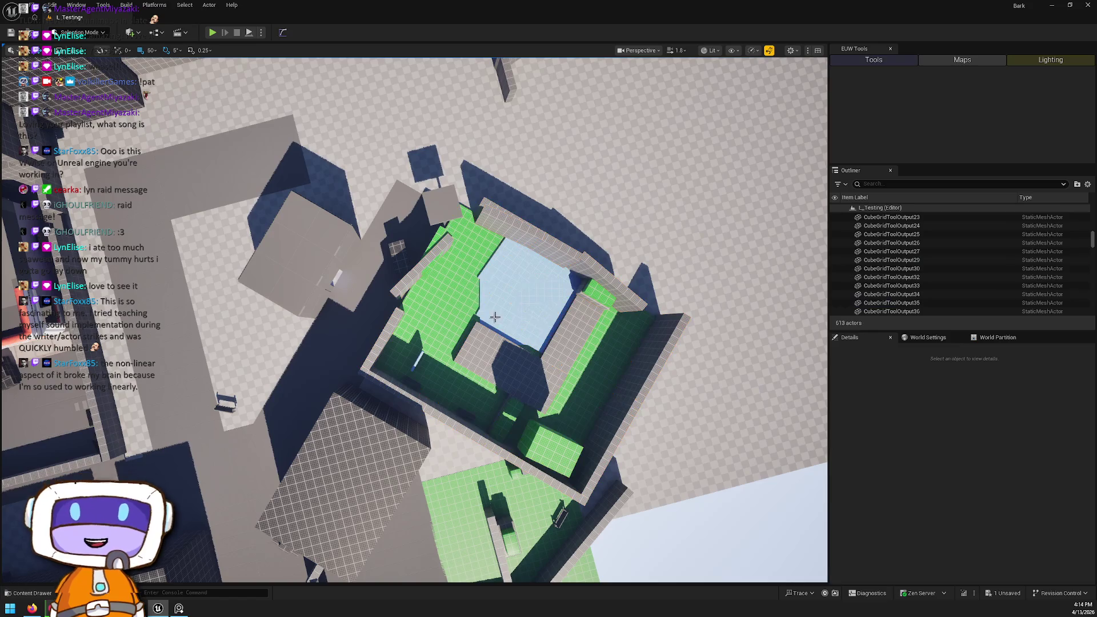
click(488, 345)
mouse_move(489, 370)
mouse_down()
mouse_move(367, 249)
mouse_move(245, 269)
mouse_move(259, 284)
mouse_move(294, 235)
mouse_move(476, 234)
mouse_move(466, 252)
mouse_move(488, 255)
mouse_move(507, 244)
mouse_up()
Step: Undo the accidental scale change on the courtyard group, frame it, and bring up the Content Browser
key(w)
key(ctrl+z)
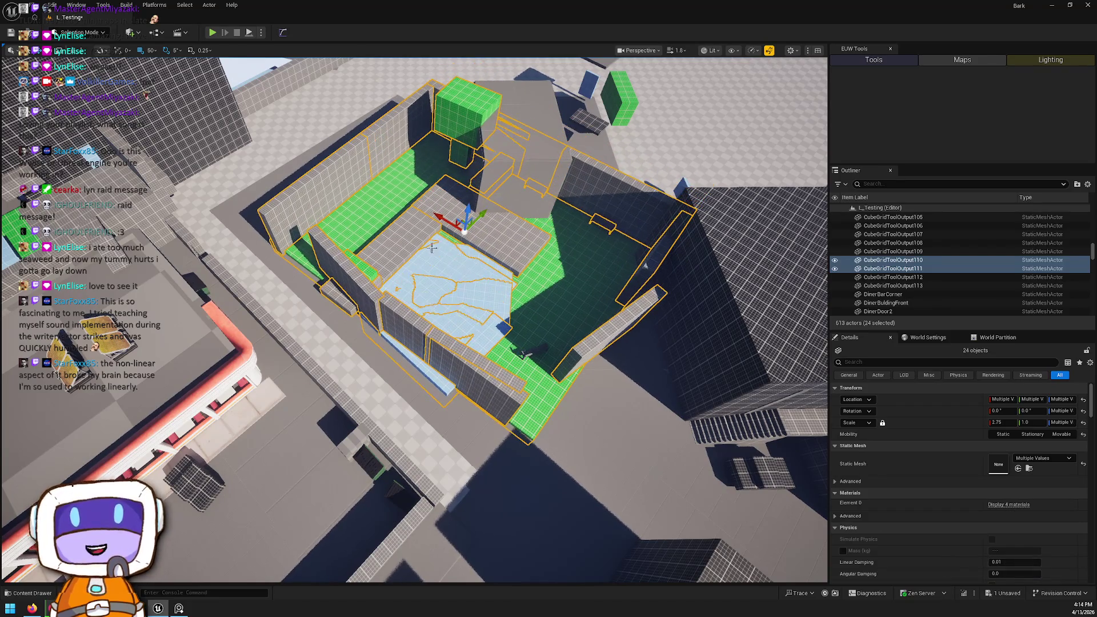
mouse_move(461, 193)
mouse_down()
mouse_move(395, 278)
mouse_move(390, 325)
mouse_move(494, 200)
mouse_move(518, 232)
mouse_move(497, 231)
mouse_up()
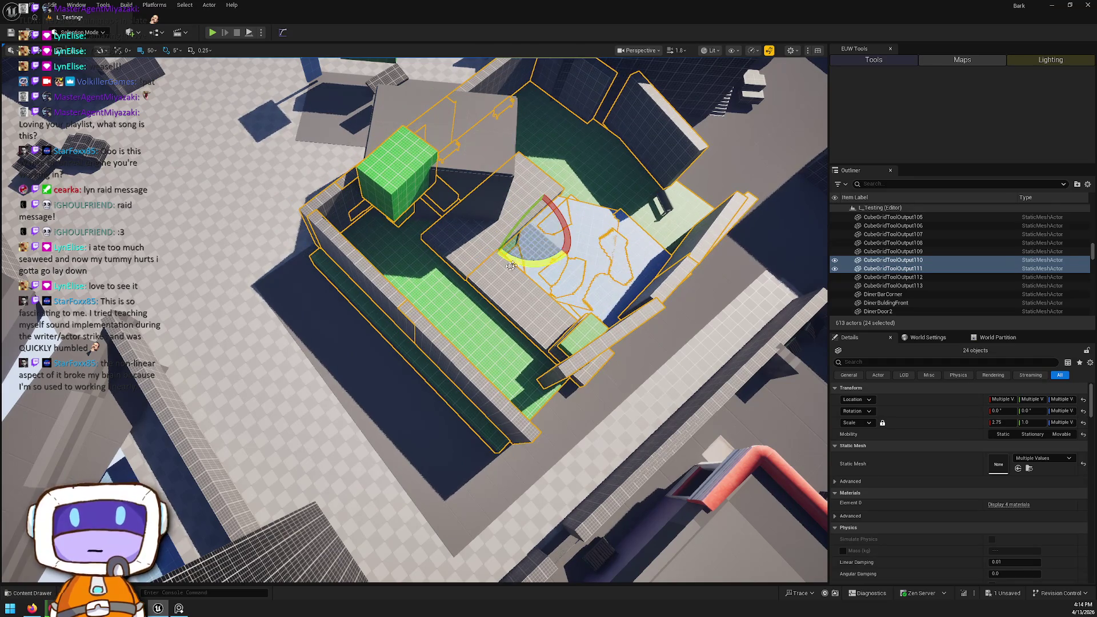
mouse_move(493, 249)
mouse_down()
mouse_move(520, 225)
mouse_move(493, 225)
mouse_move(551, 198)
mouse_move(556, 159)
mouse_up()
key(f)
scroll(614, 276, up, 10)
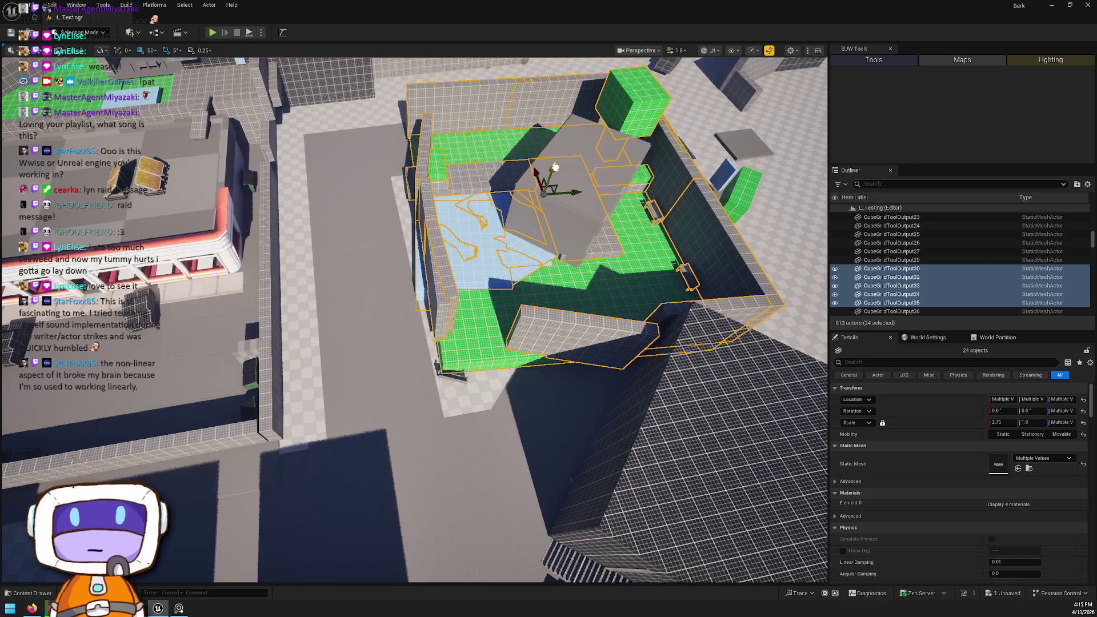
key(ctrl+space)
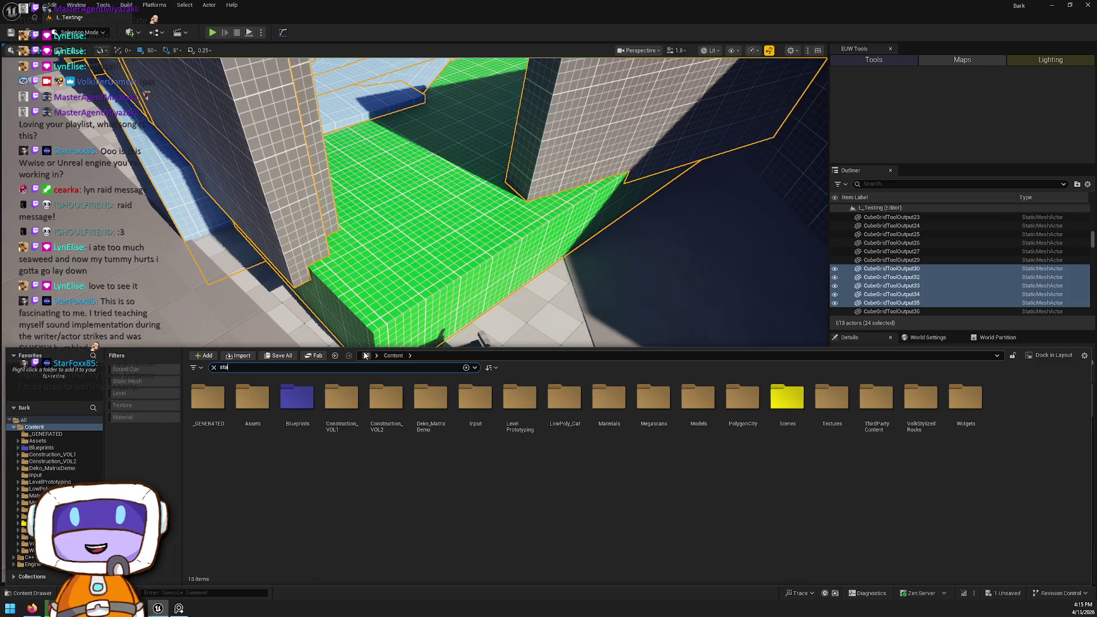
Step: Search 'stair', place a first stair asset in the courtyard, then delete it
text(staor)
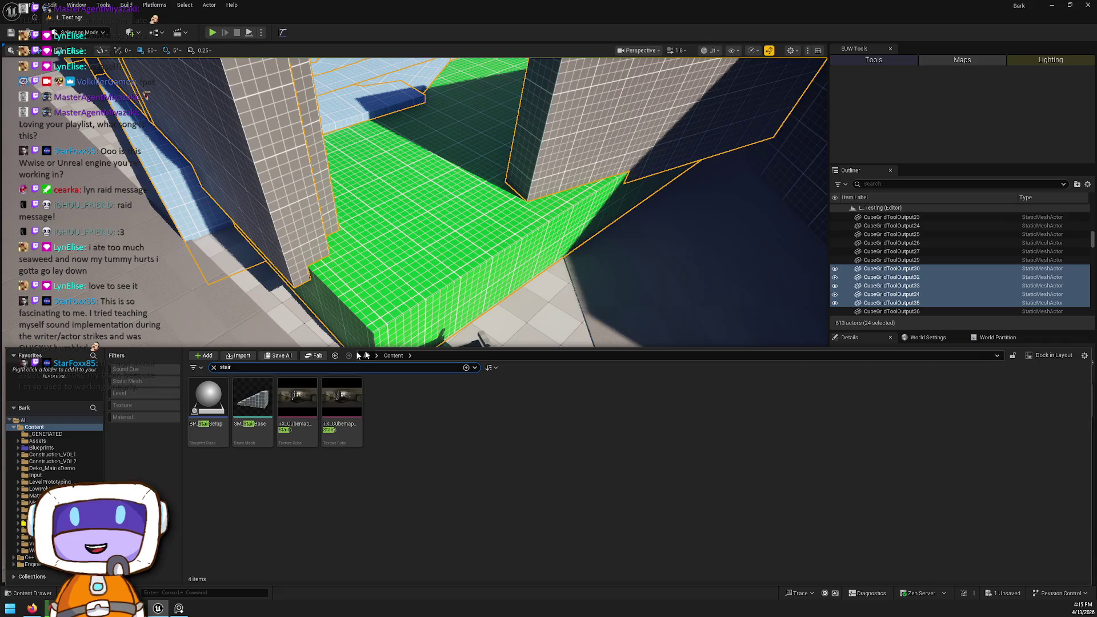
drag(252, 423, 307, 393)
click(341, 393)
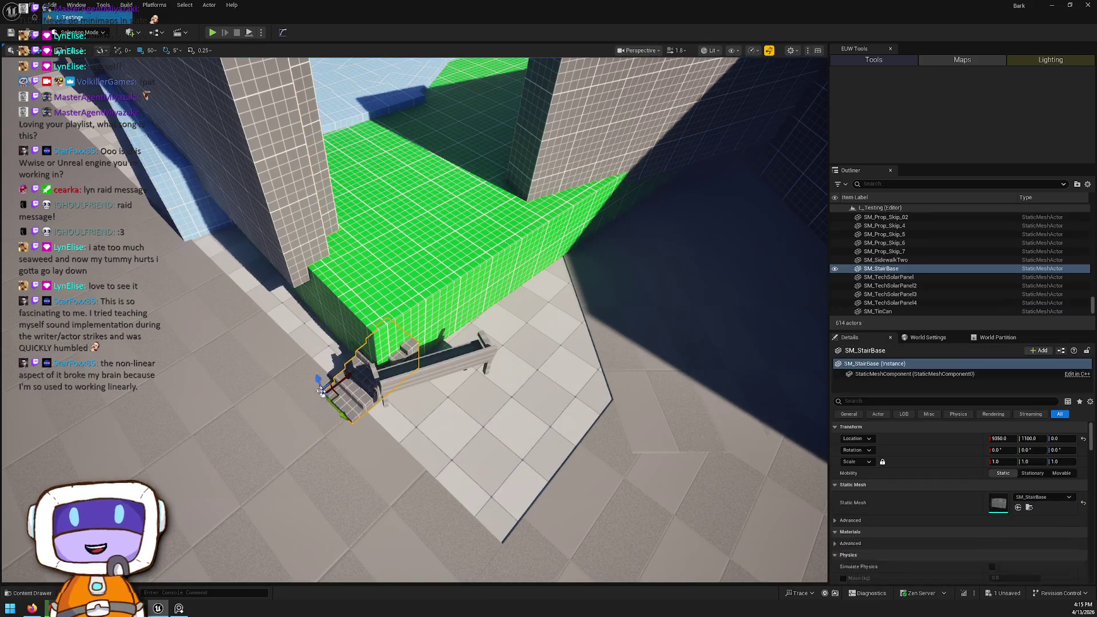
key(Delete)
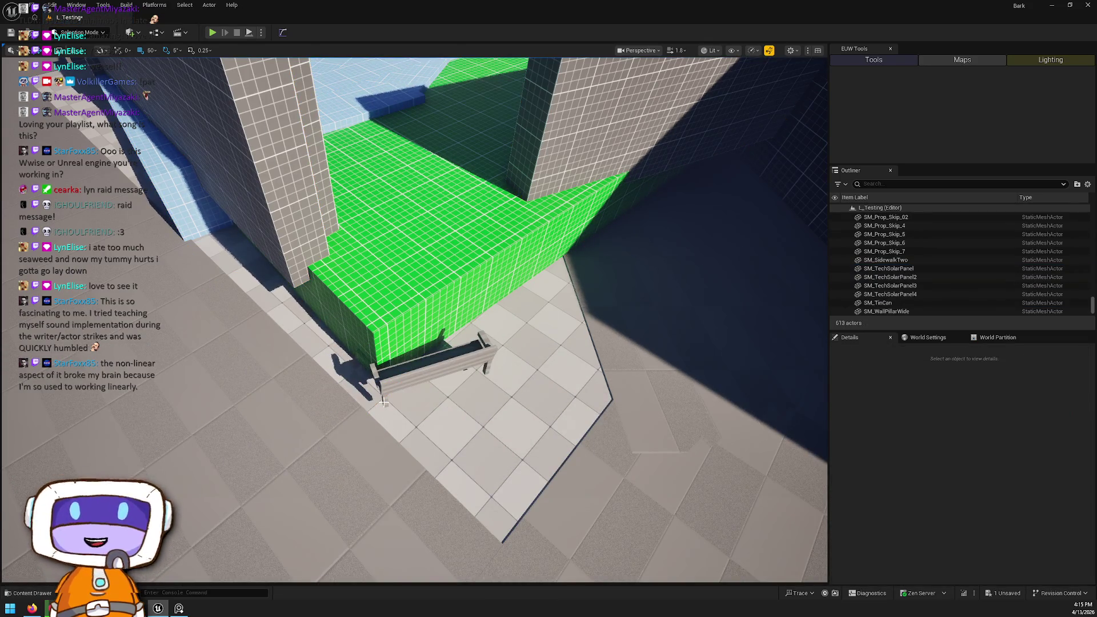
Step: Place BP_StairSetup beside the green platform and rotate it -45° on Z
key(ctrl+space)
mouse_move(214, 418)
mouse_down()
mouse_move(297, 388)
mouse_move(315, 448)
mouse_move(296, 462)
mouse_move(277, 403)
mouse_up()
drag(337, 289, 340, 286)
Step: Scale the stairs to about 2.56 × 5.40 × 2.76 and slide them against the green platform
key(w)
mouse_move(361, 236)
mouse_down()
mouse_move(395, 217)
mouse_move(349, 218)
mouse_move(350, 200)
mouse_up()
drag(374, 253, 399, 251)
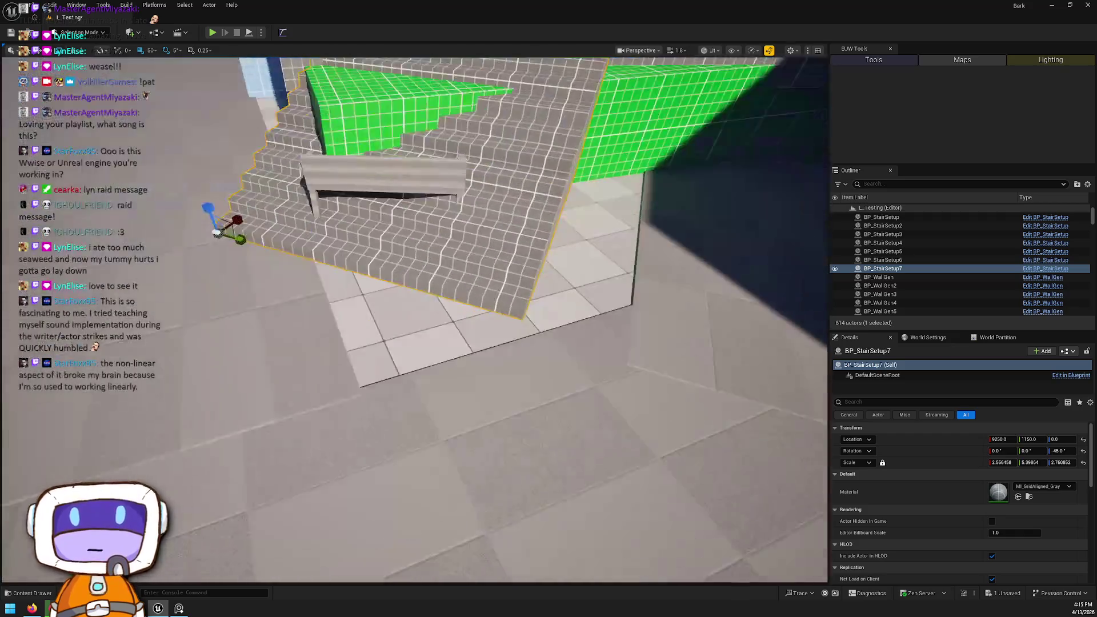
drag(400, 343, 365, 337)
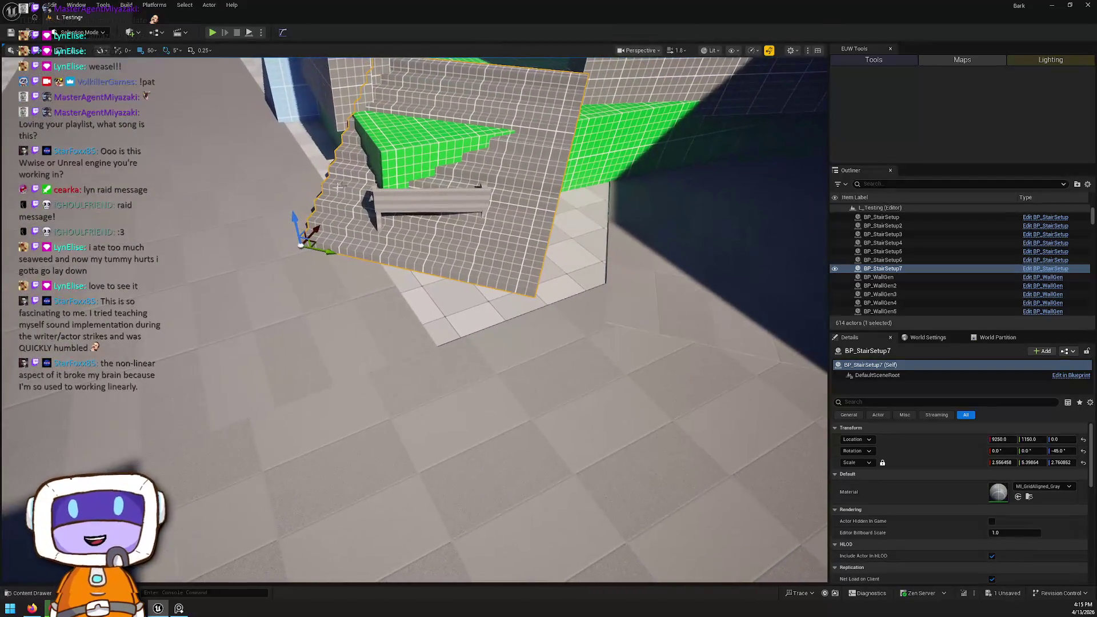
mouse_move(319, 240)
mouse_down()
mouse_move(317, 297)
mouse_move(285, 303)
mouse_move(295, 313)
mouse_move(275, 299)
mouse_move(233, 306)
mouse_move(246, 245)
mouse_up()
drag(400, 320, 521, 311)
mouse_move(428, 160)
mouse_down()
mouse_move(522, 311)
mouse_move(535, 277)
mouse_up()
Step: Unlock the courtyard group and turn one wall to about -35°
right_click(535, 277)
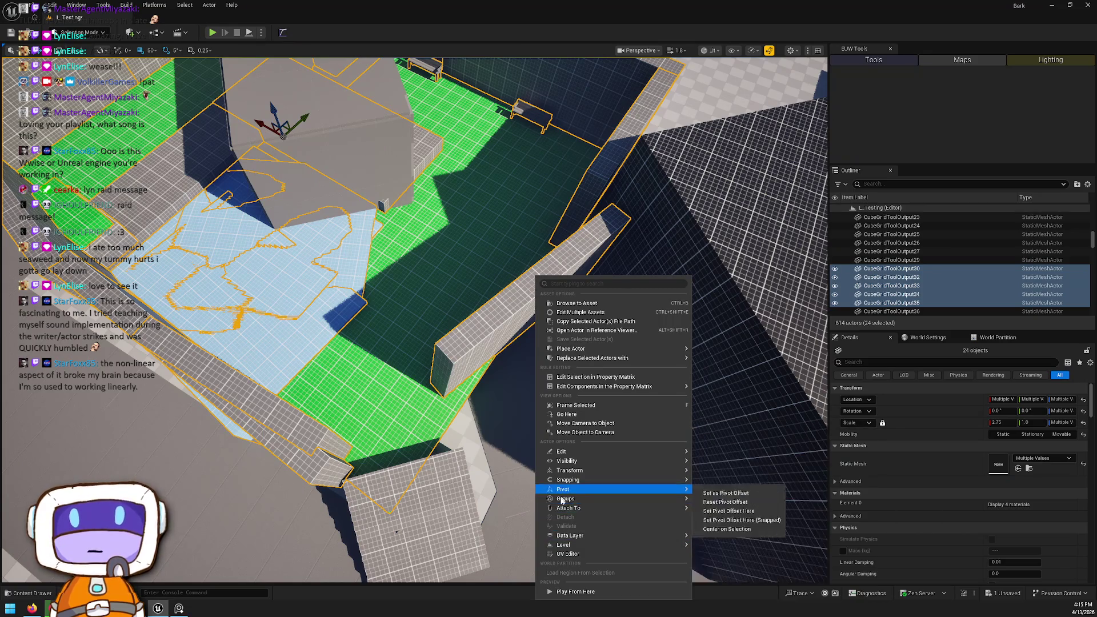
mouse_move(677, 505)
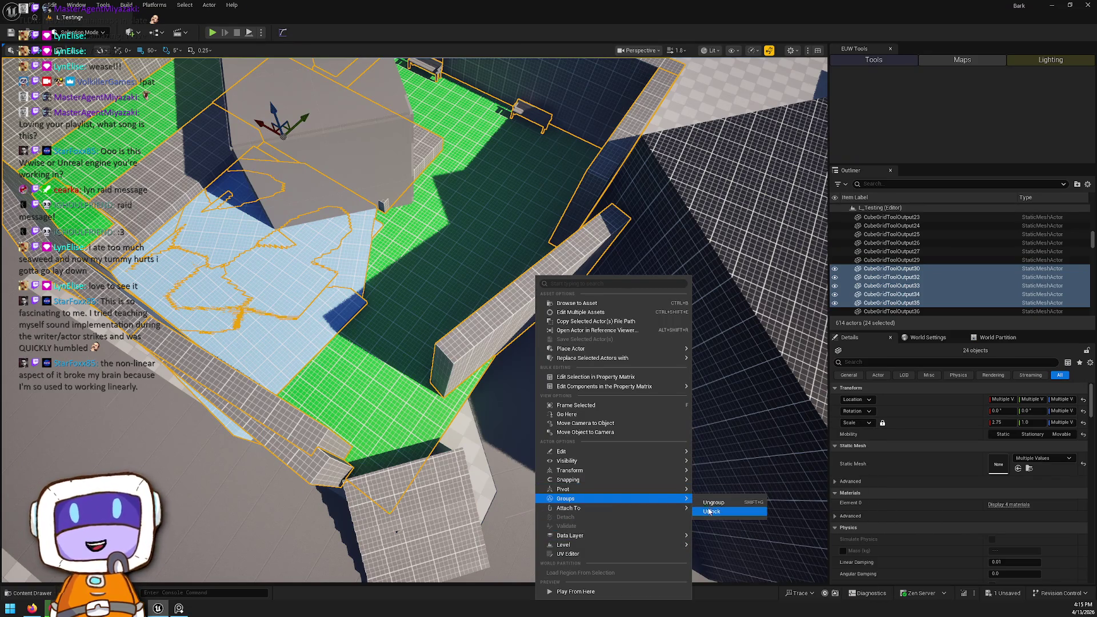
click(702, 502)
click(503, 324)
mouse_move(451, 404)
mouse_down()
mouse_move(437, 433)
mouse_move(475, 389)
mouse_up()
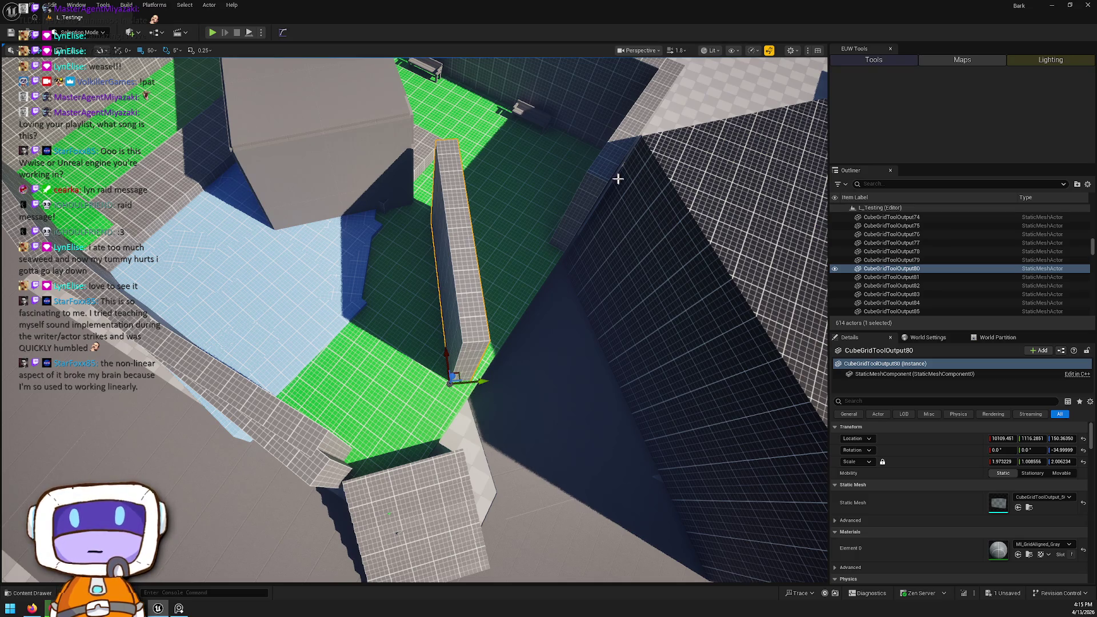
Step: Delete two courtyard walls (35 and 81), confirming each grouped-actor dialog
click(619, 179)
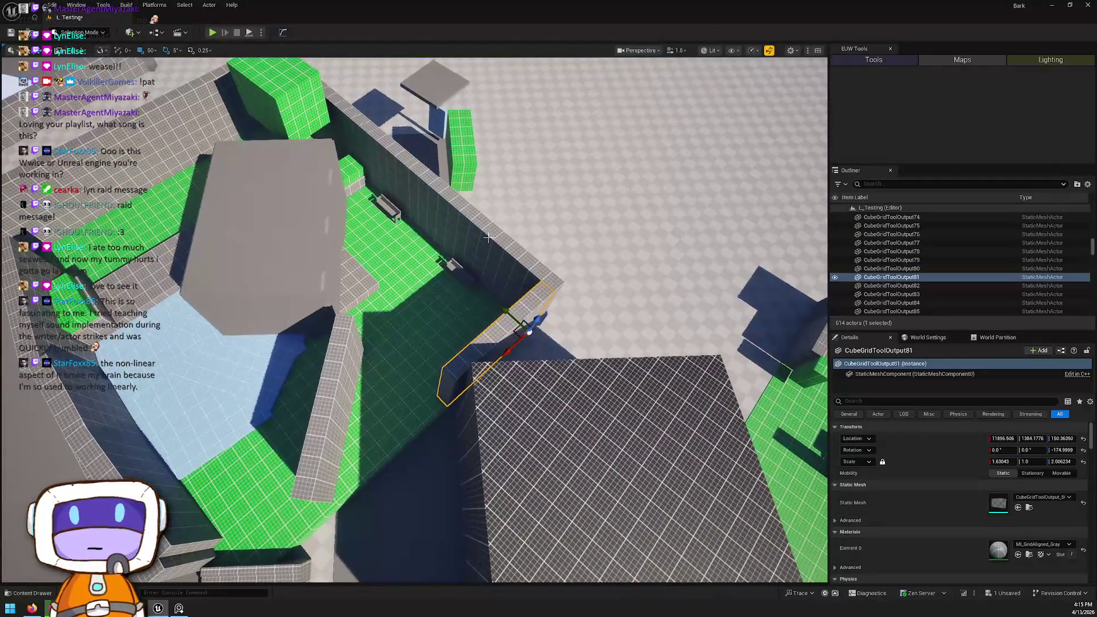
click(478, 239)
scroll(534, 320, up, 1)
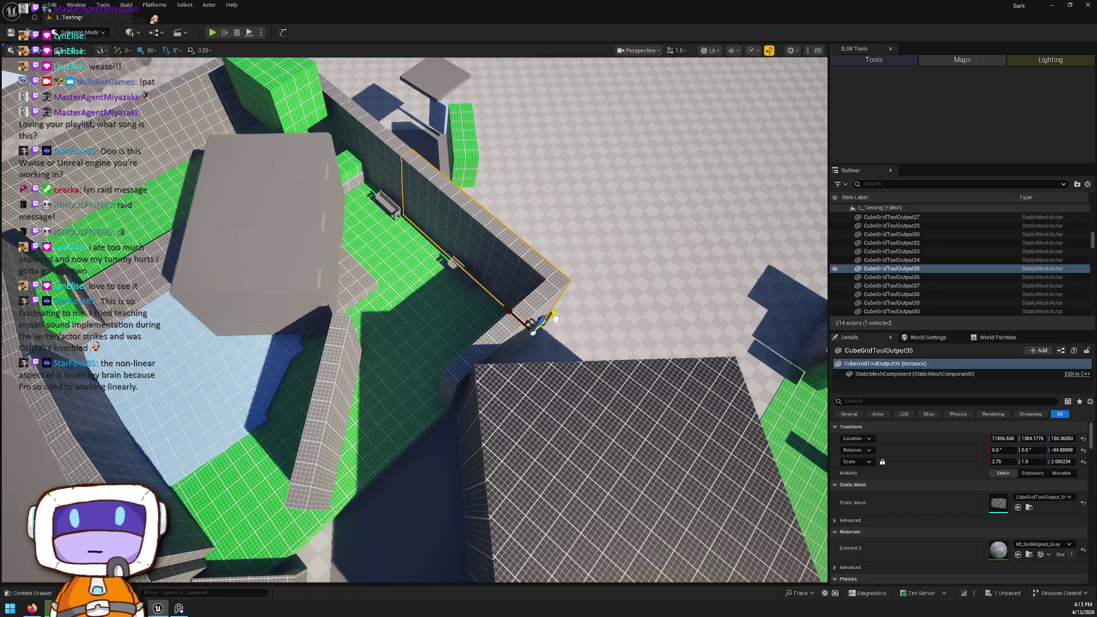
mouse_move(556, 317)
mouse_down()
mouse_move(366, 366)
mouse_move(268, 366)
mouse_up()
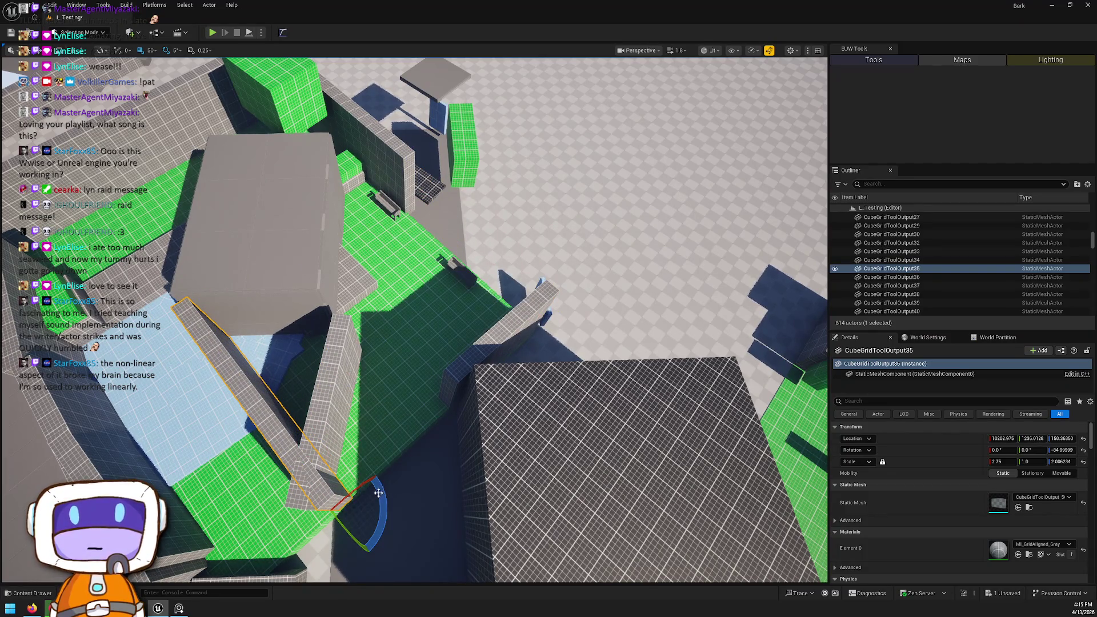
key(Delete)
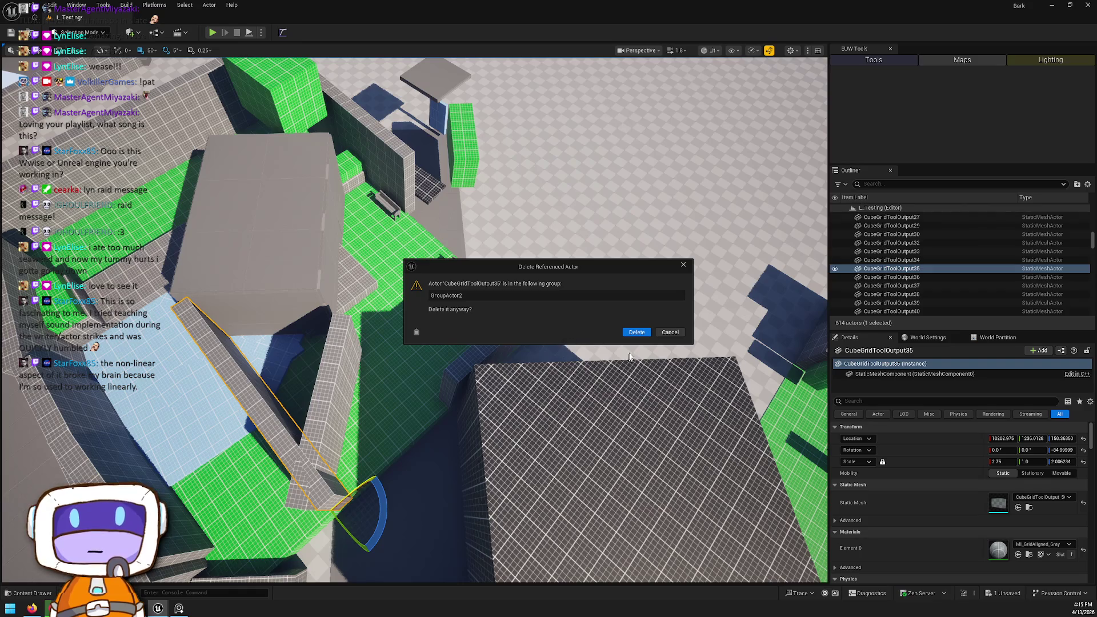
click(636, 332)
click(506, 335)
key(Delete)
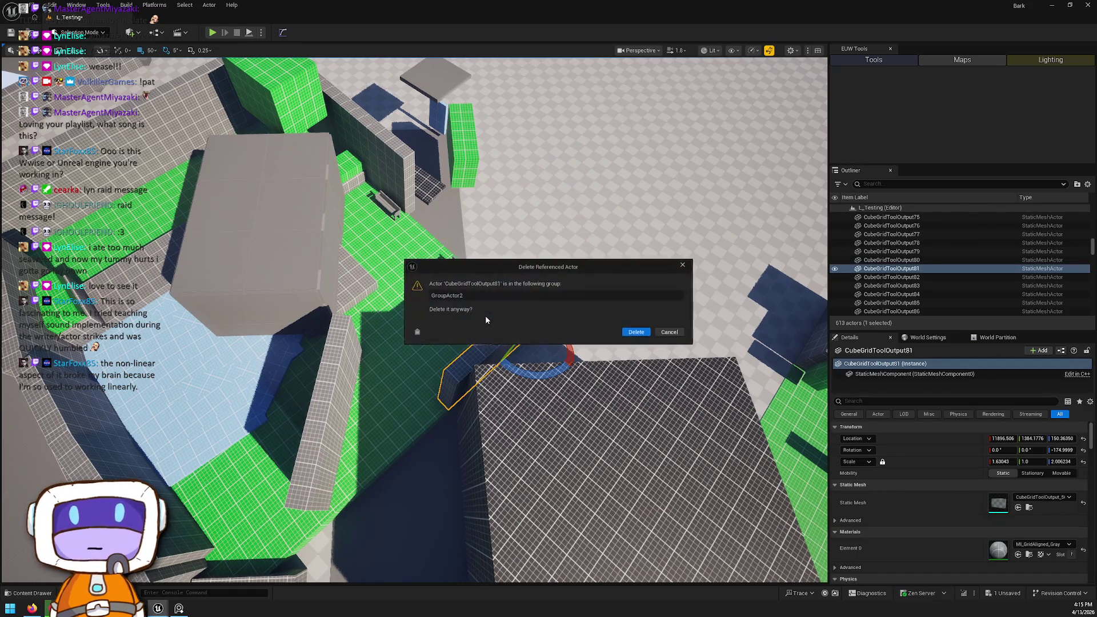
click(636, 331)
click(428, 330)
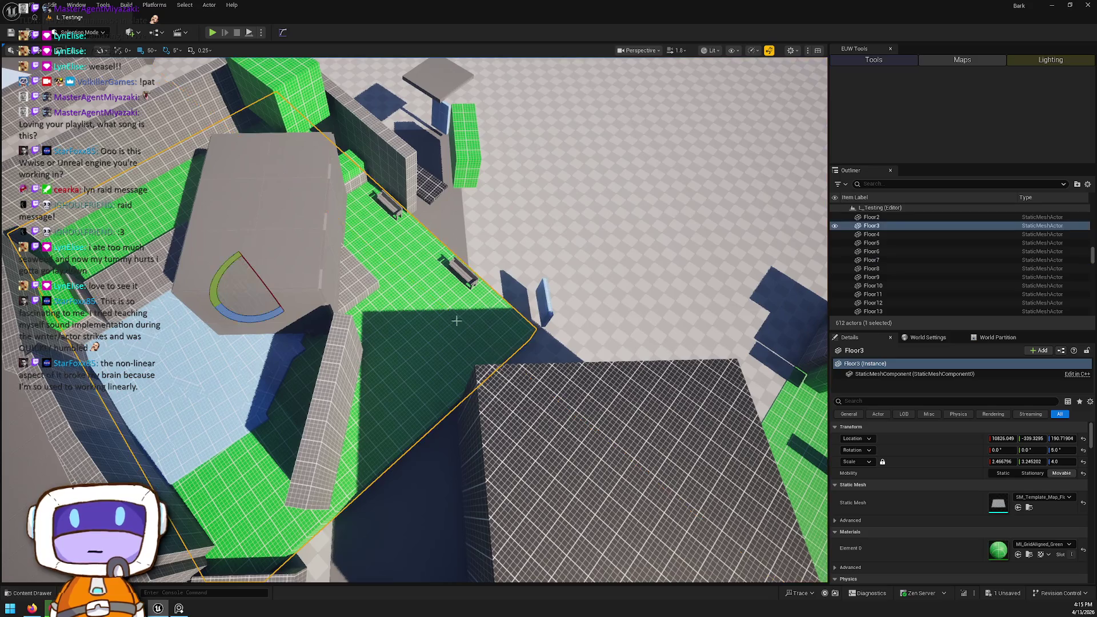
Step: Scale the green floor Floor3 down to about 1.25 × 1.64
mouse_move(450, 325)
mouse_down()
mouse_move(443, 260)
mouse_move(377, 320)
mouse_move(408, 330)
mouse_move(503, 306)
mouse_up()
key(r)
key(w)
Step: Move the ModularWallBase box to the lower right and turn it 180°
click(509, 305)
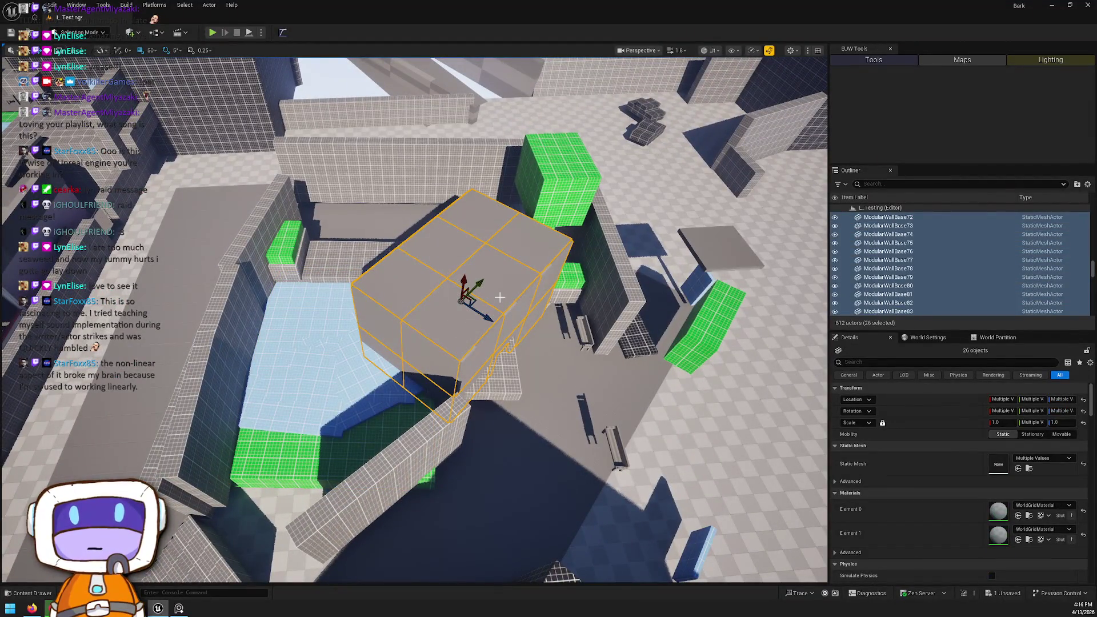
drag(485, 320, 774, 492)
key(e)
mouse_move(708, 495)
mouse_down()
mouse_move(721, 517)
mouse_move(754, 523)
mouse_up()
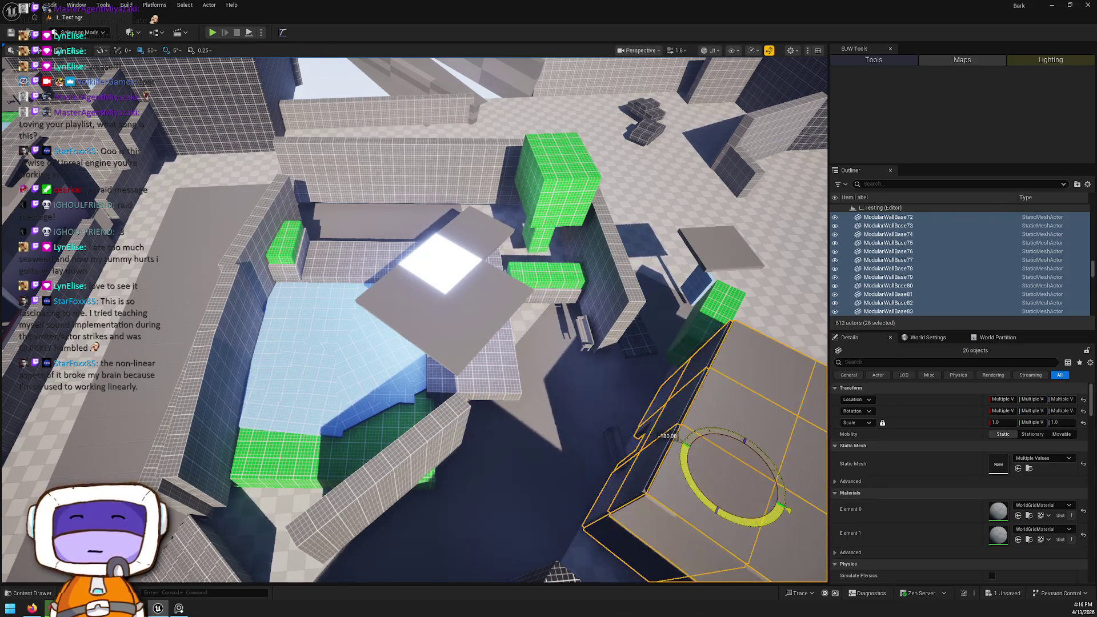
Step: Move the 2x2 floor panel tiles to the lower right
click(412, 290)
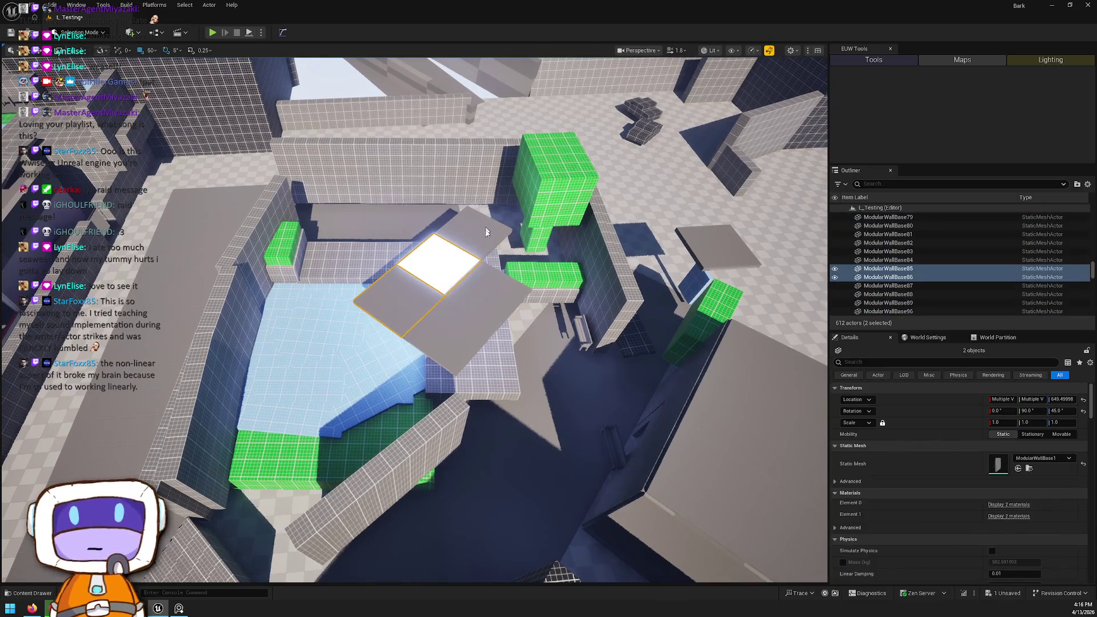
ctrl+click(465, 326)
ctrl+click(435, 327)
drag(435, 361, 804, 542)
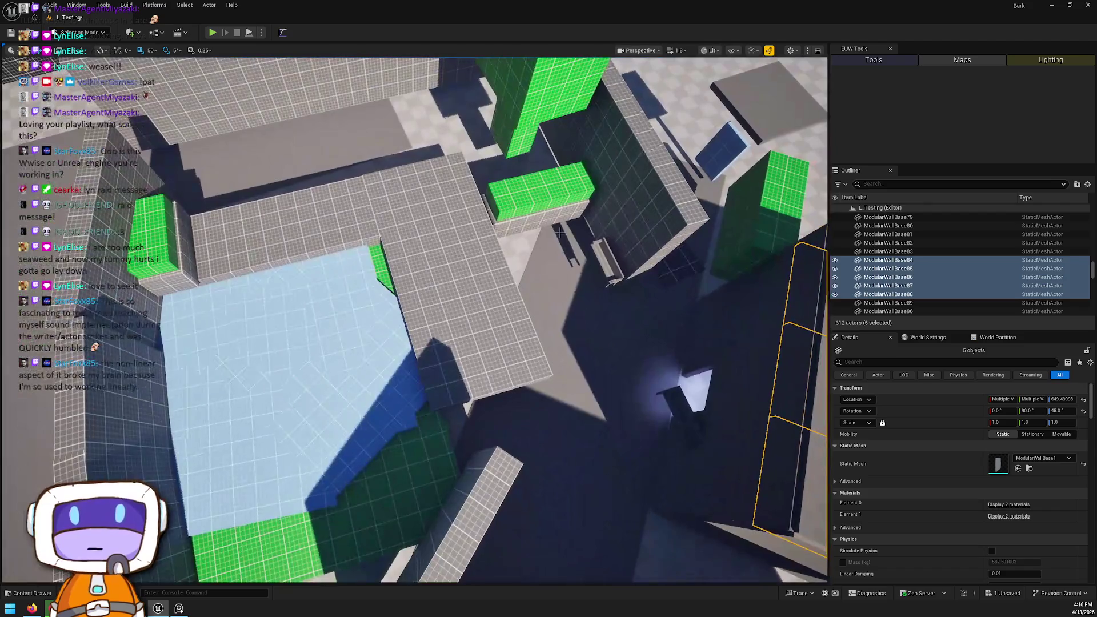
Step: Move both green blocks, including Cube86, up and to the left
click(521, 204)
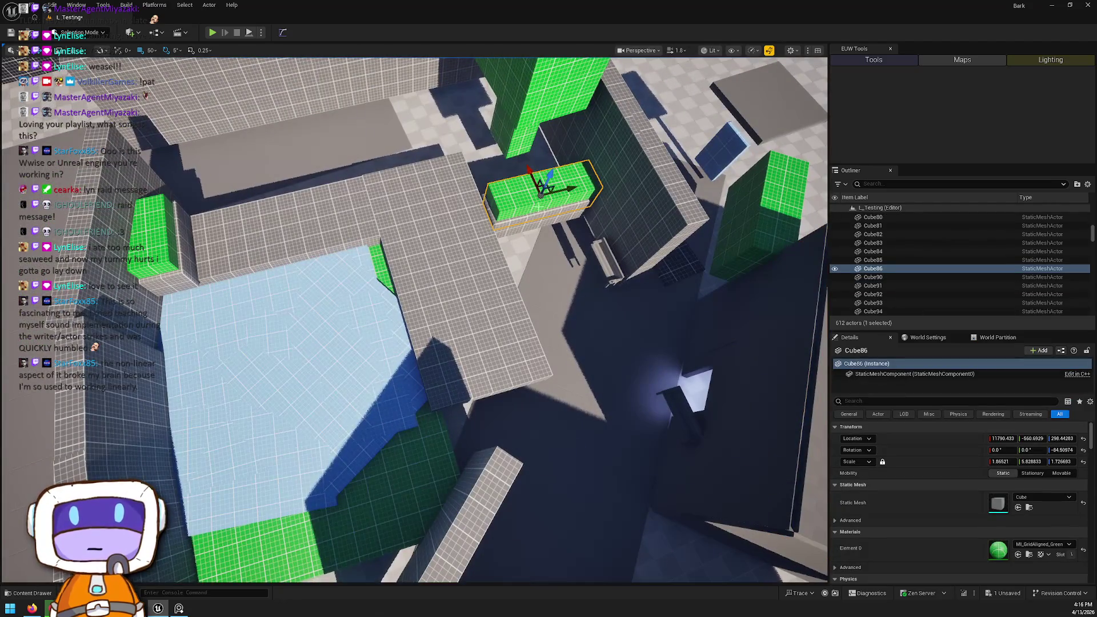
ctrl+click(522, 207)
mouse_move(531, 214)
mouse_down()
mouse_move(280, 94)
mouse_move(336, 170)
mouse_up()
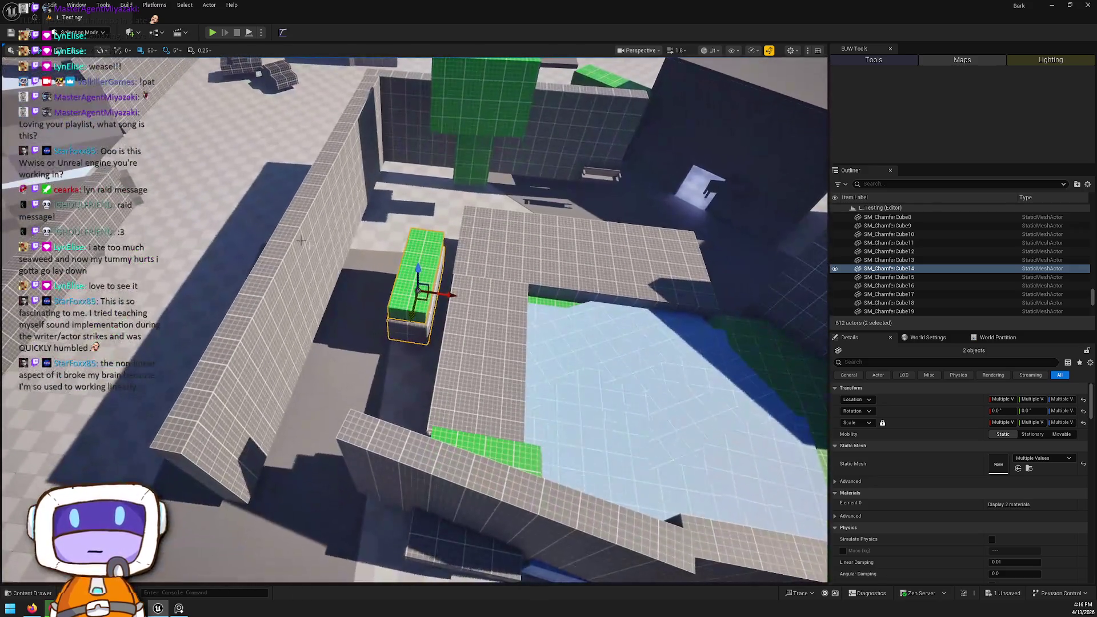
Step: Move the tall grey wall and upper segment toward the raised floor and rotate them -5°
click(315, 250)
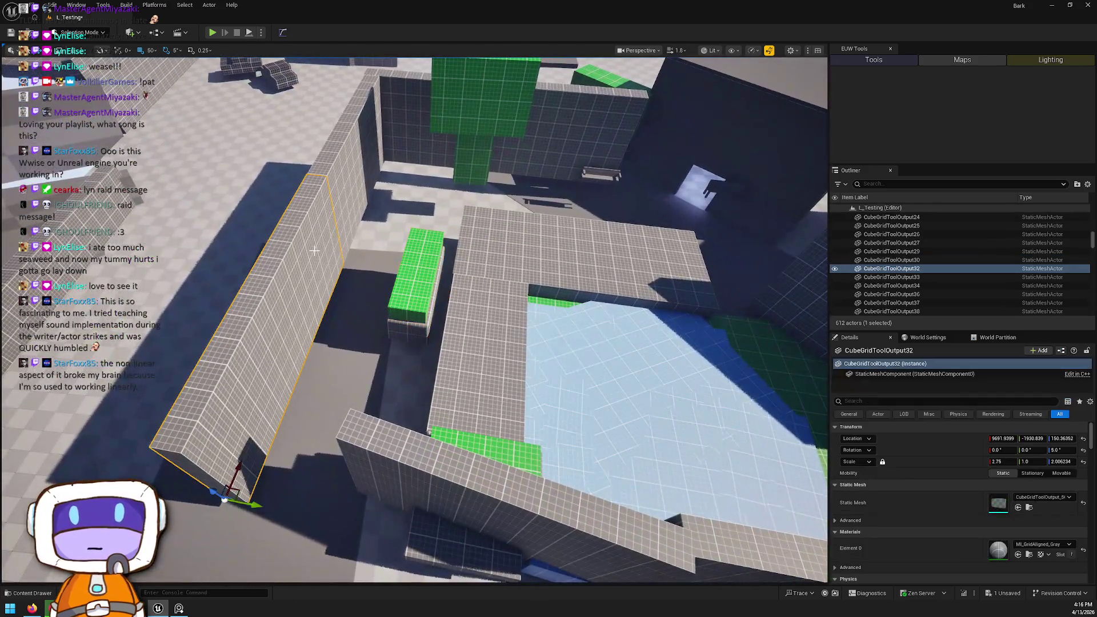
ctrl+click(359, 179)
mouse_move(348, 288)
mouse_down()
mouse_move(448, 276)
mouse_move(421, 290)
mouse_up()
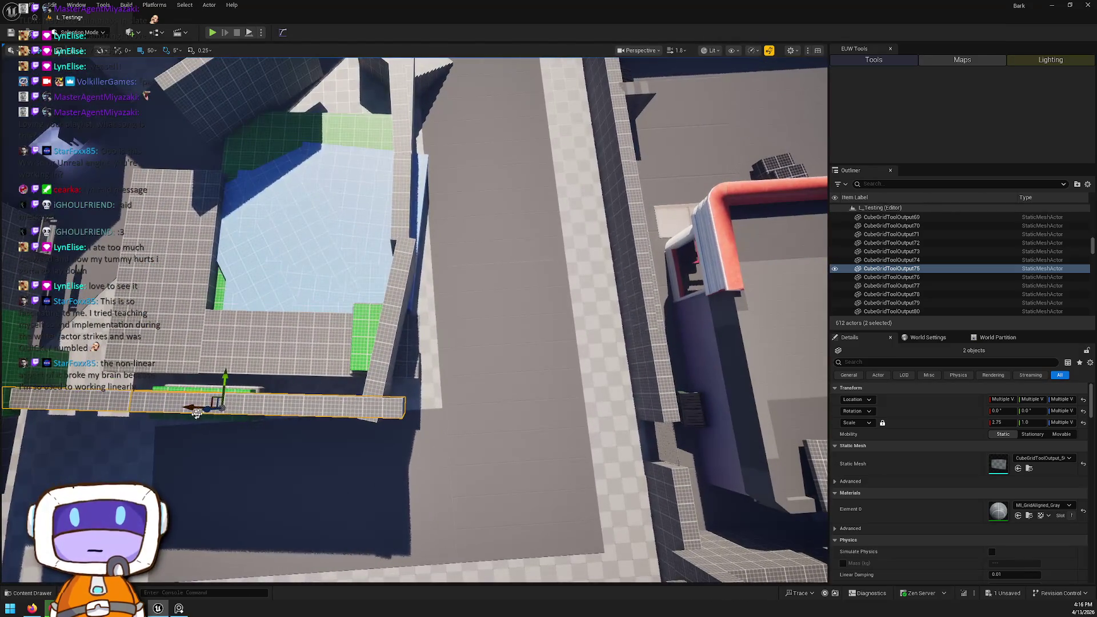
drag(264, 407, 237, 415)
key(e)
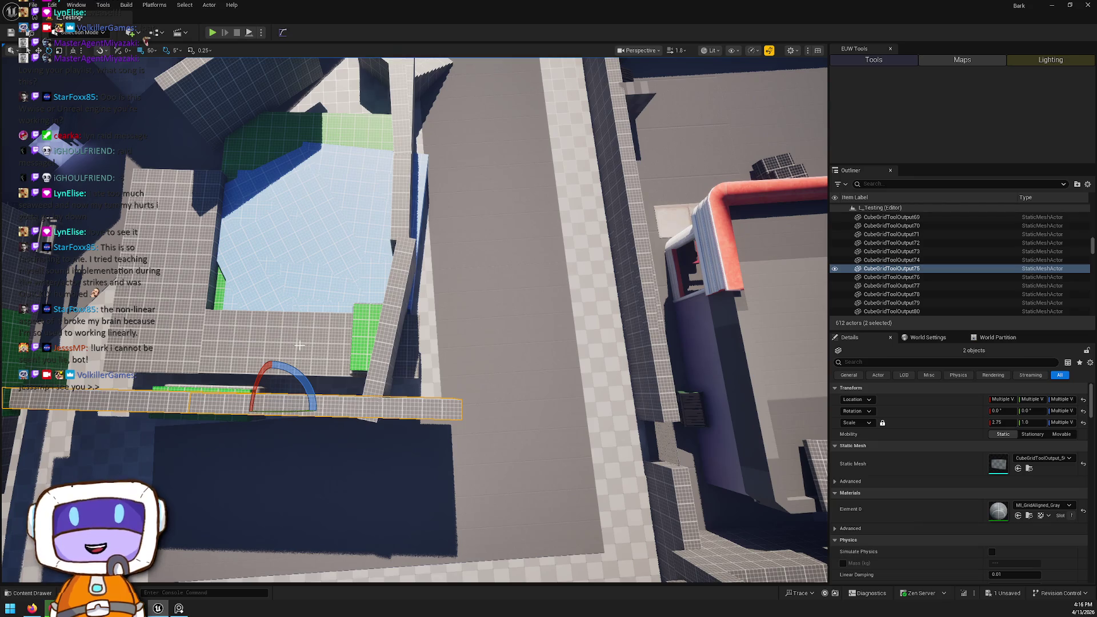
drag(268, 370, 223, 412)
Step: Shorten slab CubeGridToolOutput82 and tilt it to about -40° beside the pool
drag(400, 457, 469, 434)
drag(435, 342, 371, 308)
click(420, 311)
drag(435, 251, 440, 237)
key(w)
mouse_move(438, 212)
mouse_down()
mouse_move(448, 229)
mouse_move(440, 274)
mouse_move(428, 280)
mouse_move(414, 273)
mouse_move(444, 225)
mouse_move(432, 240)
mouse_up()
key(e)
key(e)
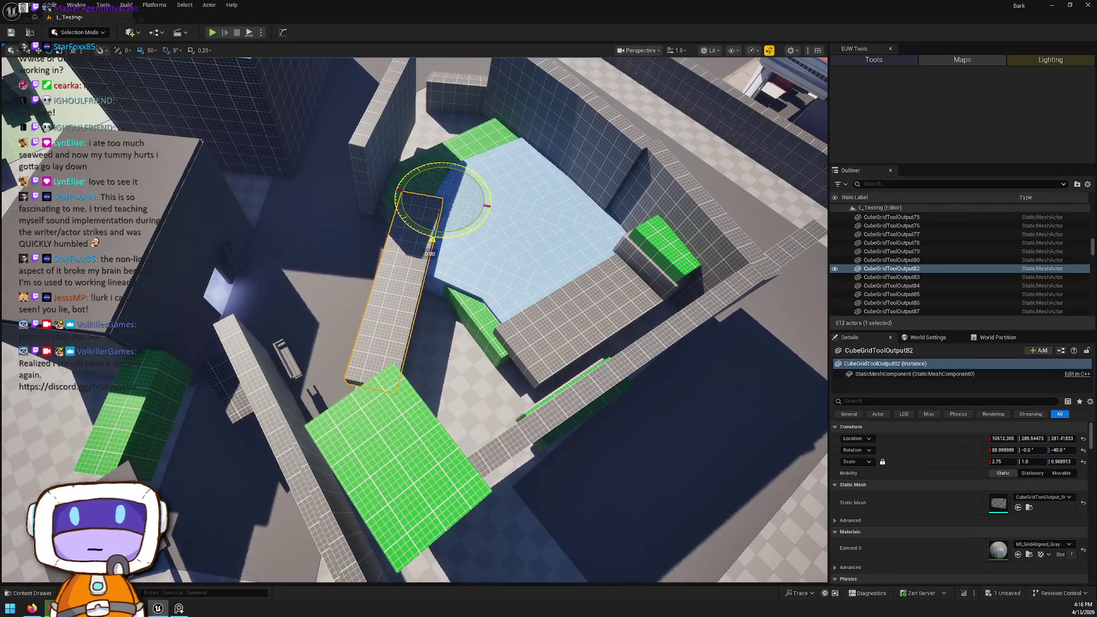
scroll(433, 240, up, 2)
Step: Delete the green block Cube84, confirming the dialog
drag(518, 270, 537, 260)
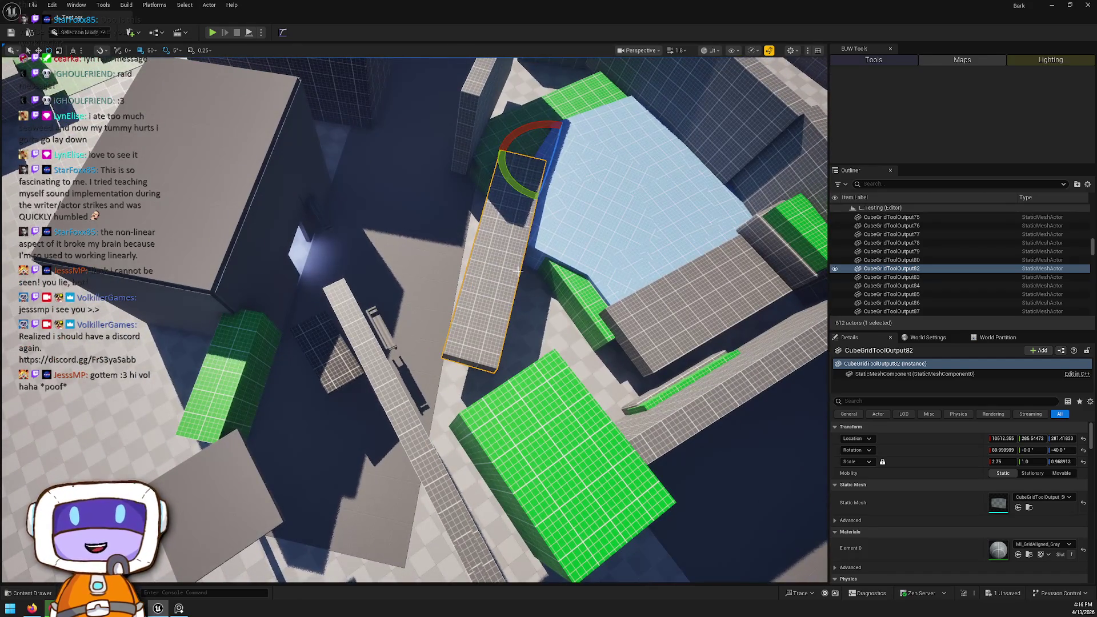
click(426, 393)
drag(425, 393, 306, 286)
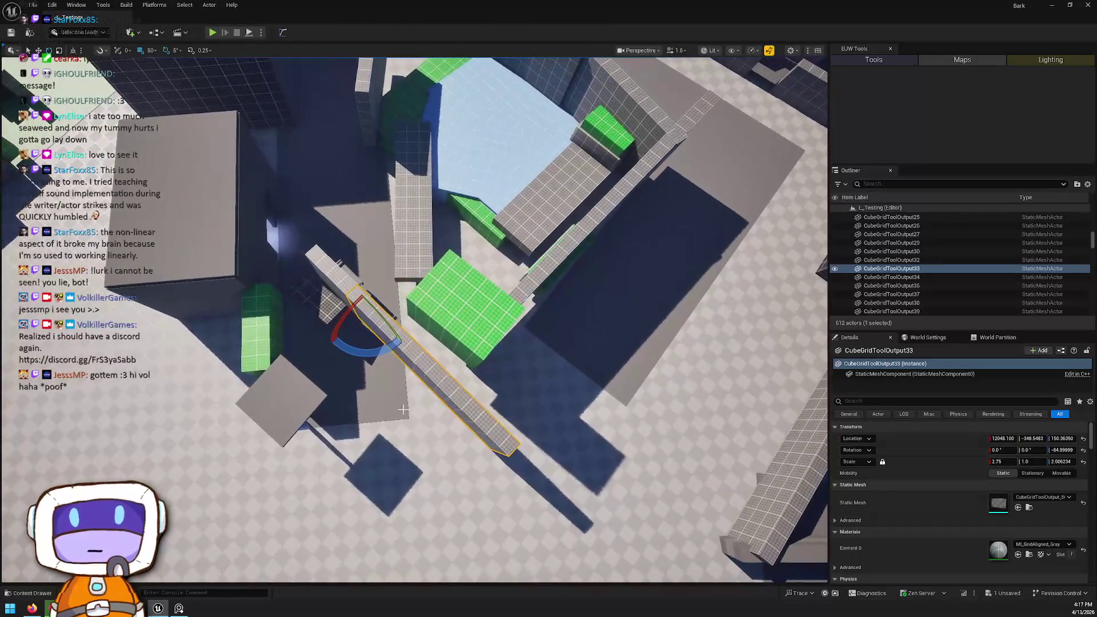
click(465, 303)
key(Delete)
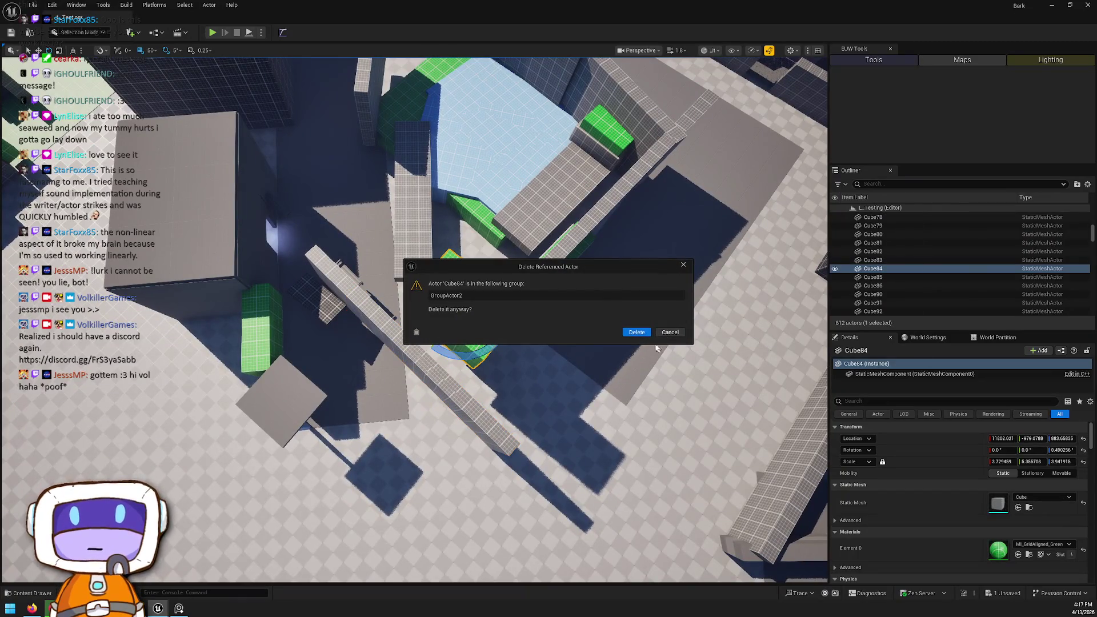
click(636, 333)
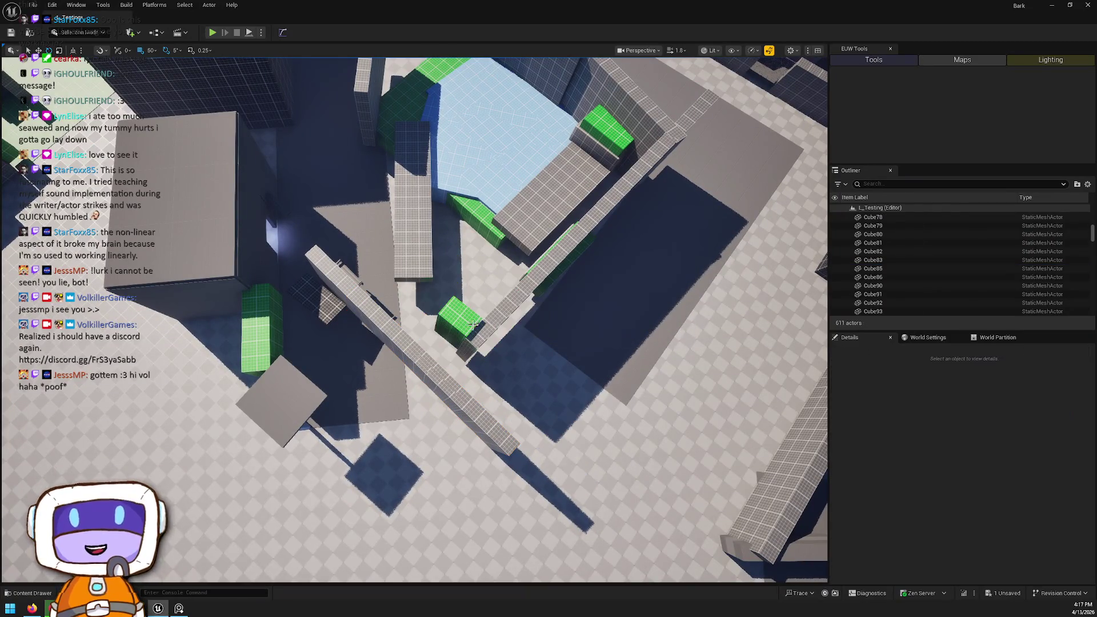
click(452, 328)
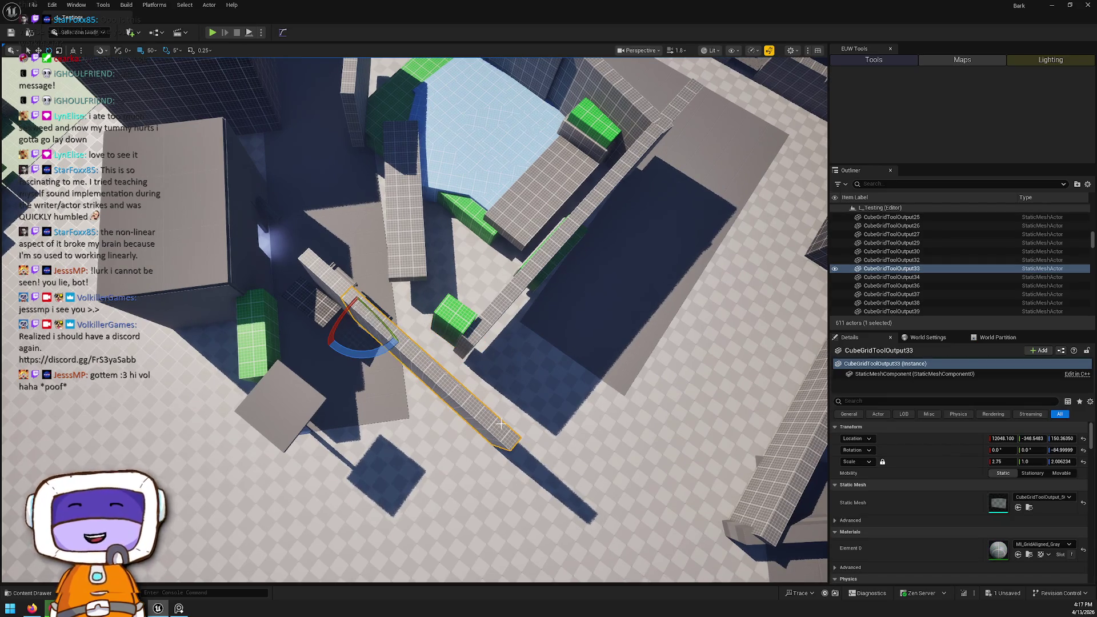
Step: Move CubeGridToolOutput33 up, turn it to -45° and lengthen it downward
key(w)
mouse_move(364, 323)
mouse_down()
mouse_move(313, 220)
mouse_move(354, 280)
mouse_move(292, 217)
mouse_move(303, 186)
mouse_up()
key(e)
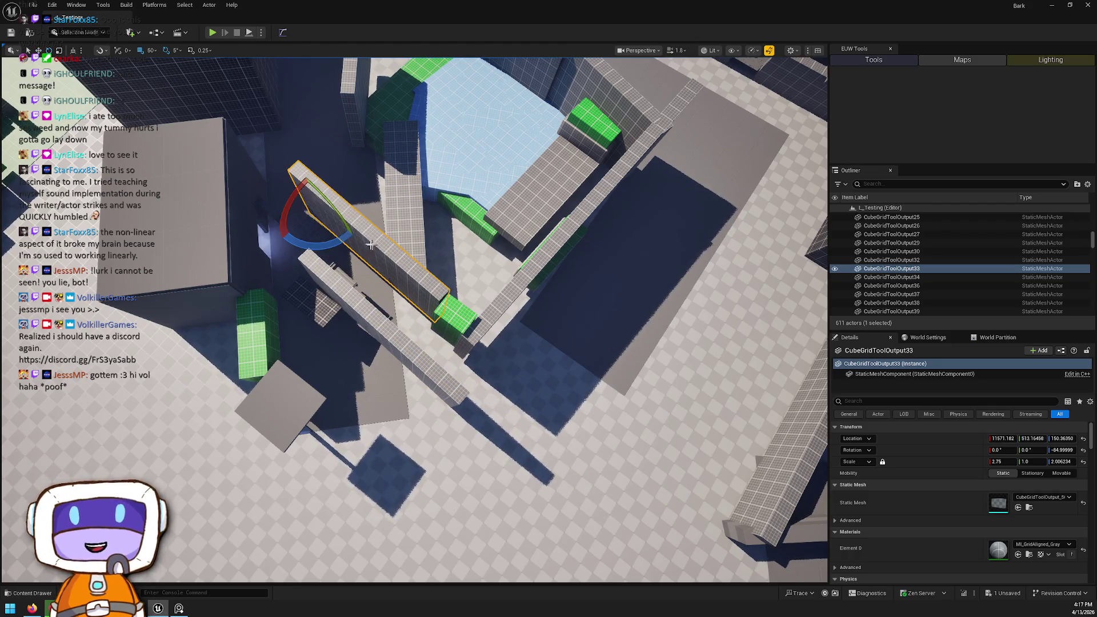
drag(330, 250, 311, 260)
key(w)
mouse_move(308, 215)
mouse_down()
mouse_move(391, 157)
mouse_move(366, 166)
mouse_move(372, 153)
mouse_move(386, 172)
mouse_up()
key(r)
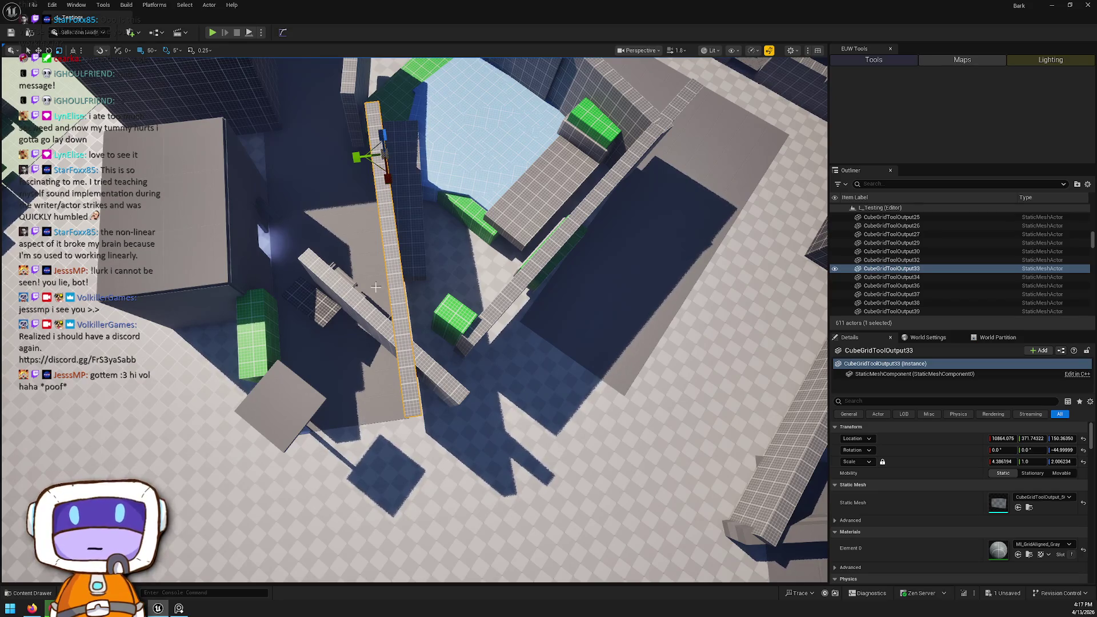
Step: Delete the diagonal slab CubeGridToolOutput34, confirming the dialog
click(365, 314)
key(Delete)
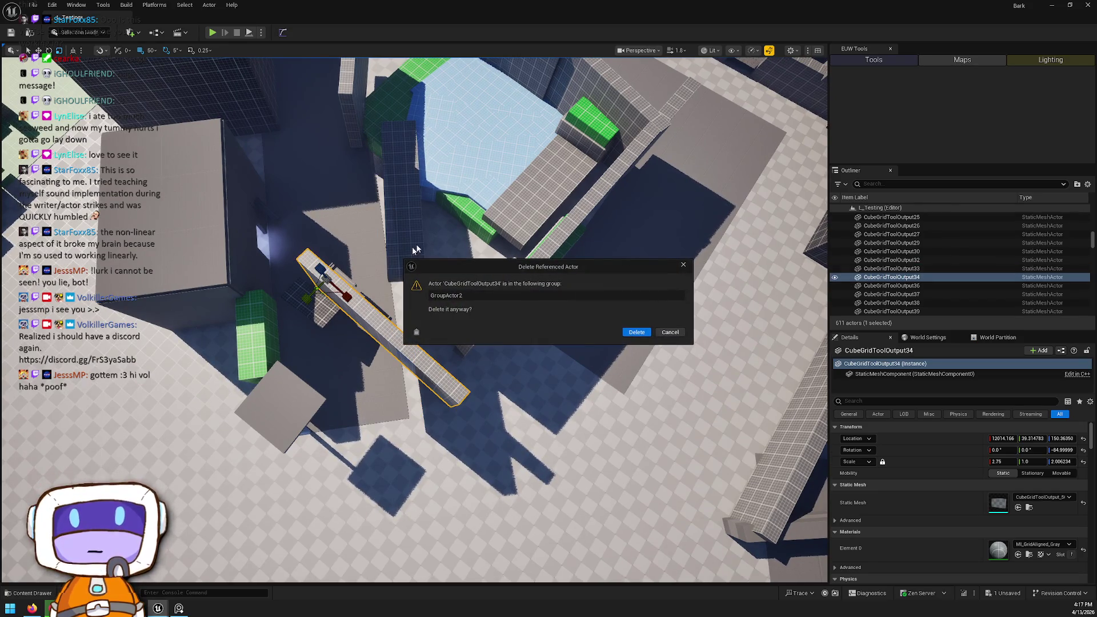
click(636, 333)
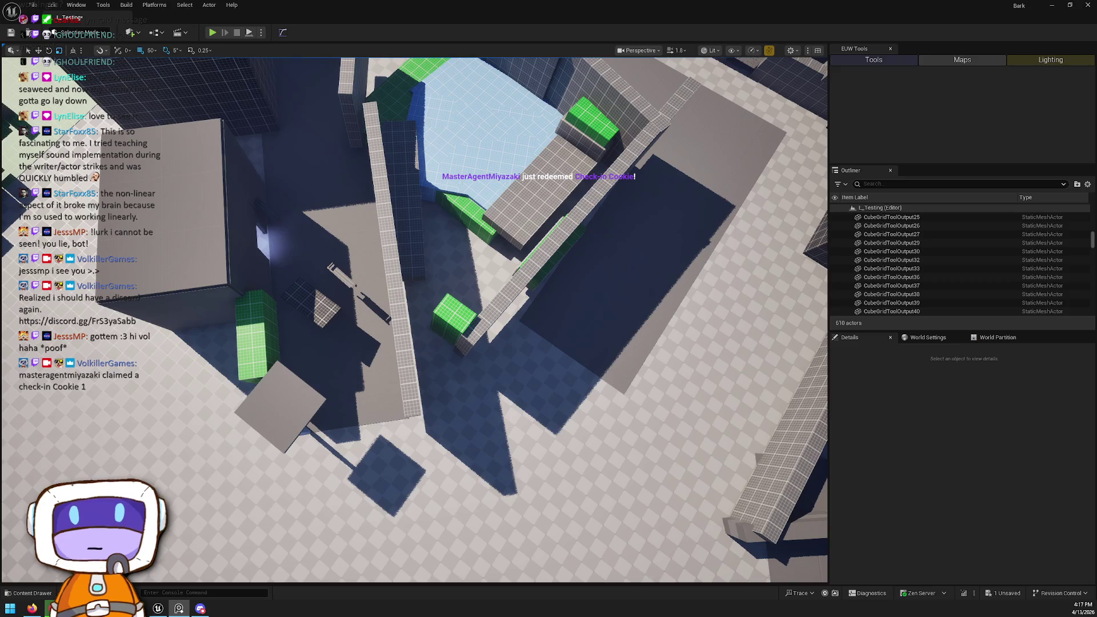
Step: Select the long grey plank and tiled wall, then undo their latest rotation
drag(618, 231, 618, 230)
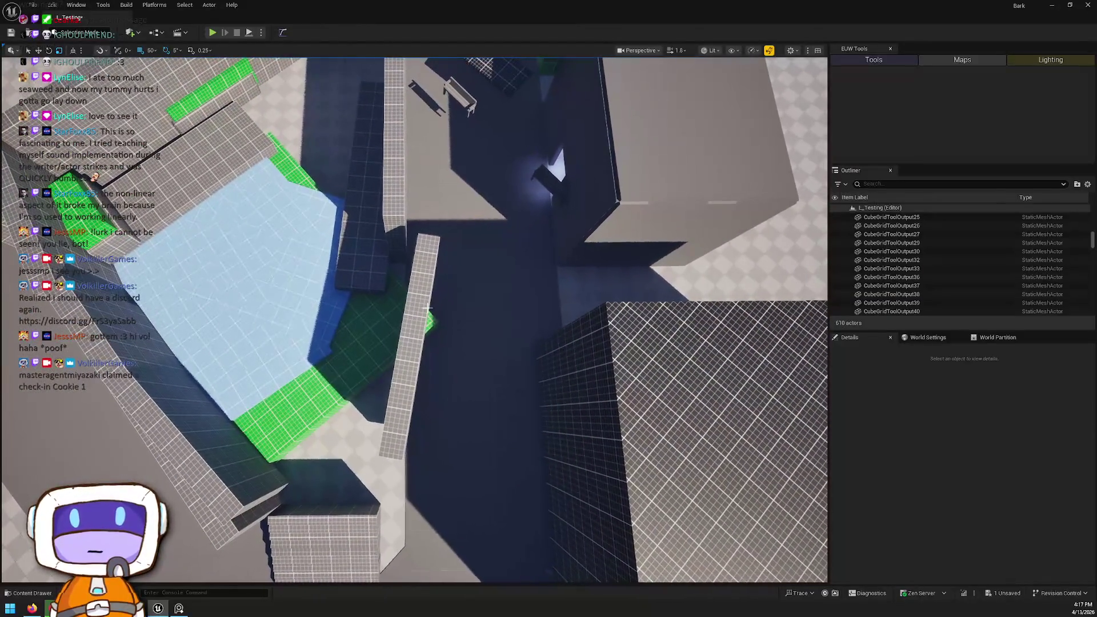
click(413, 309)
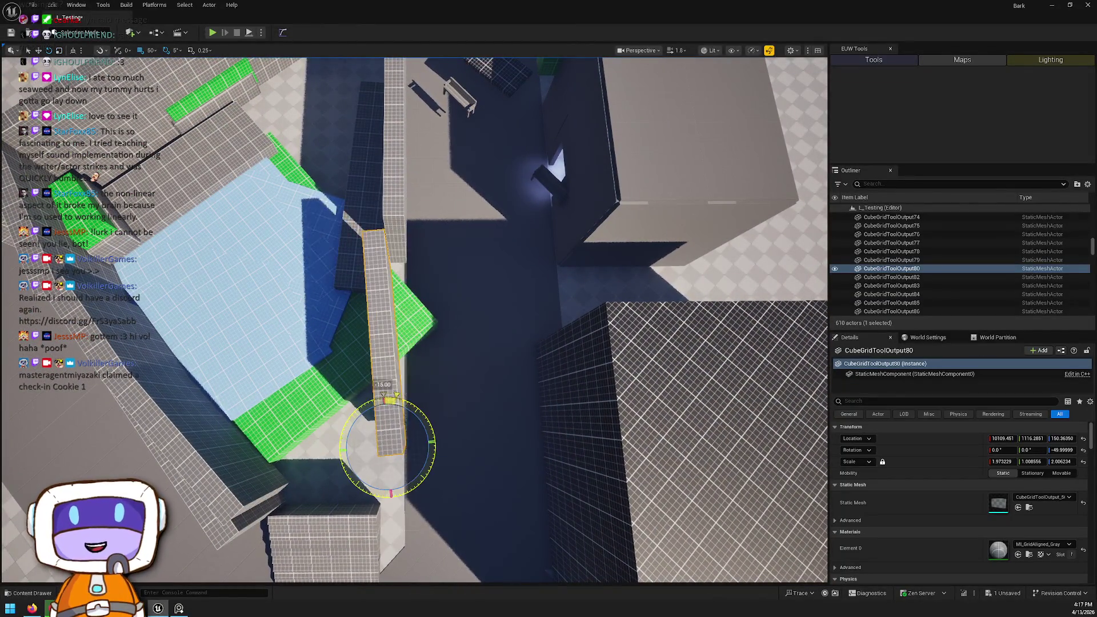
drag(413, 309, 413, 309)
drag(431, 346, 431, 346)
ctrl+click(338, 213)
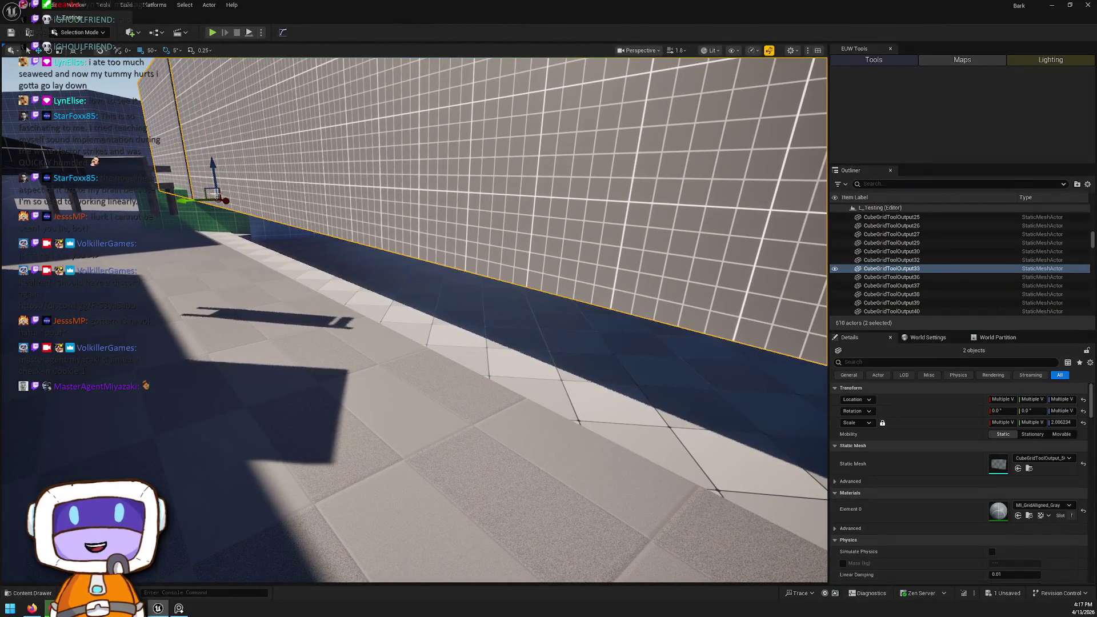
drag(245, 209, 246, 209)
key(e)
drag(527, 230, 557, 236)
key(Escape)
key(ctrl+z)
click(246, 421)
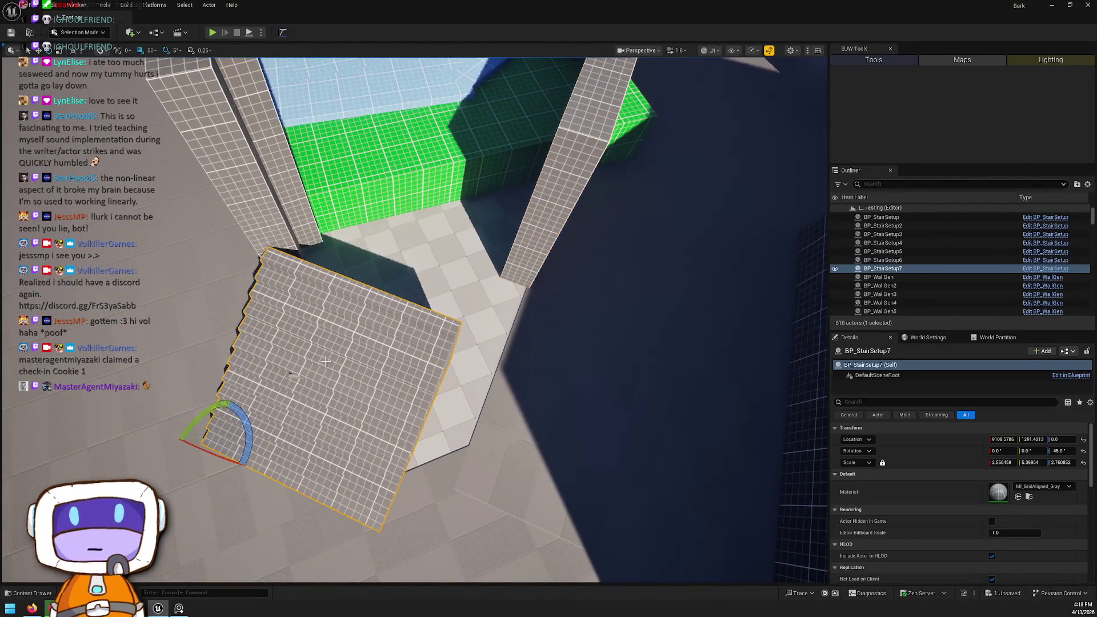
Step: Move the stairs up and right and turn them to -60°
mouse_move(221, 442)
mouse_down()
mouse_move(280, 384)
mouse_move(256, 340)
mouse_move(260, 304)
mouse_move(294, 374)
mouse_up()
key(e)
drag(326, 421, 321, 342)
key(Escape)
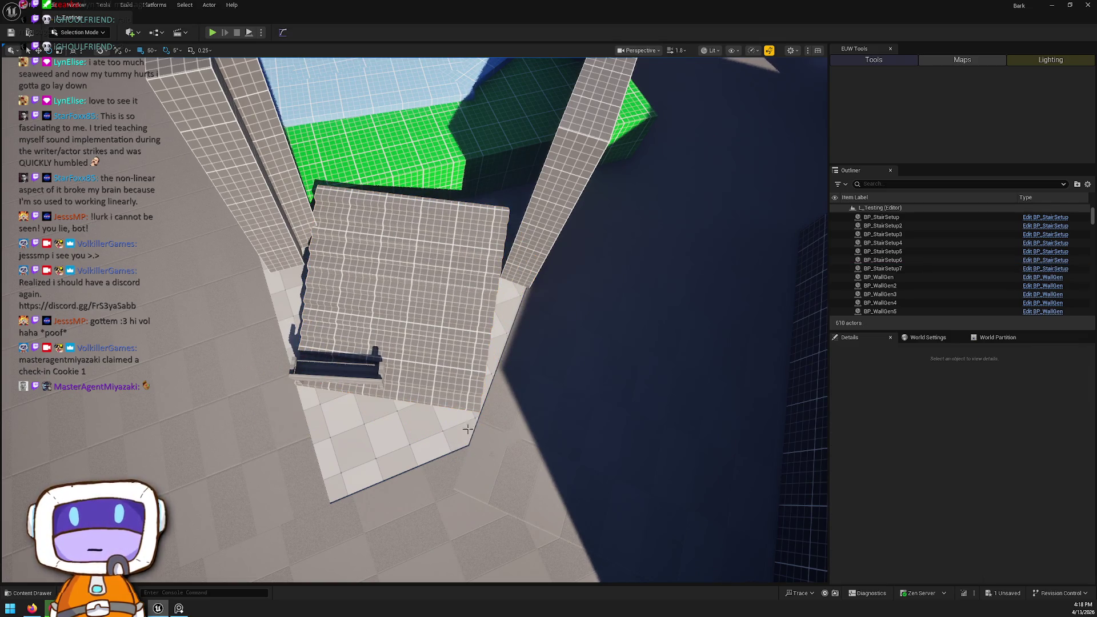
Step: Delete the bench block at the foot of the stairs
drag(536, 428, 560, 354)
click(559, 352)
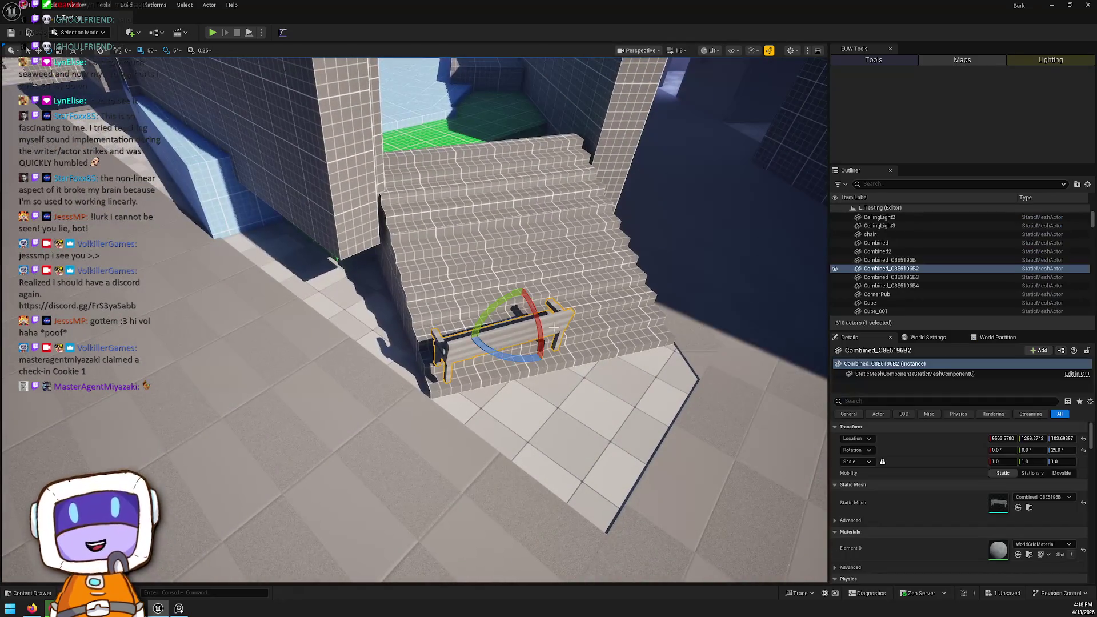
key(Delete)
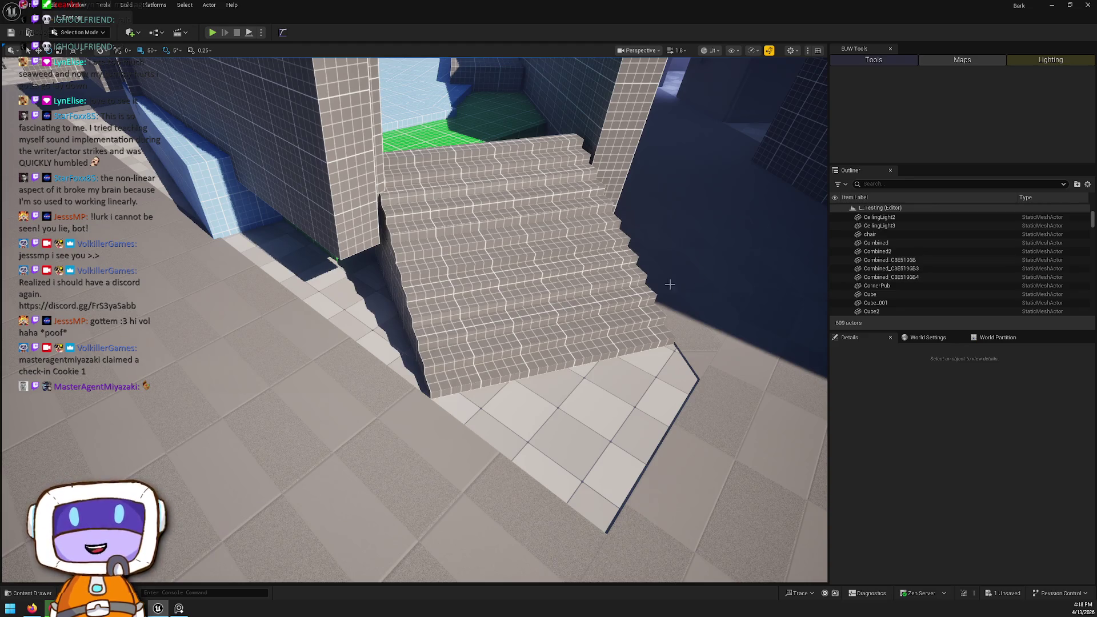
mouse_move(501, 135)
mouse_down()
mouse_move(484, 165)
mouse_move(320, 228)
mouse_up()
click(377, 219)
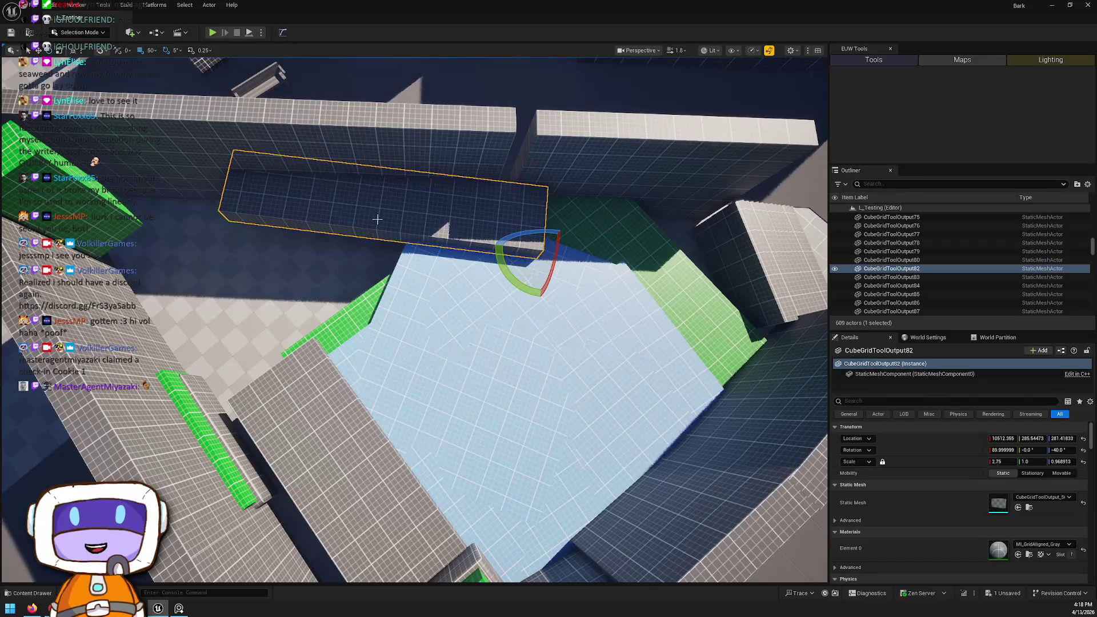
Step: Rotate the angled courtyard wall to -45° and stretch it wider along X
mouse_move(519, 264)
mouse_down()
mouse_move(585, 241)
mouse_move(718, 251)
mouse_move(643, 294)
mouse_up()
key(w)
key(r)
Step: Lift the green-topped planter onto the top of the stone block
drag(417, 326, 417, 327)
drag(300, 252, 300, 252)
click(457, 234)
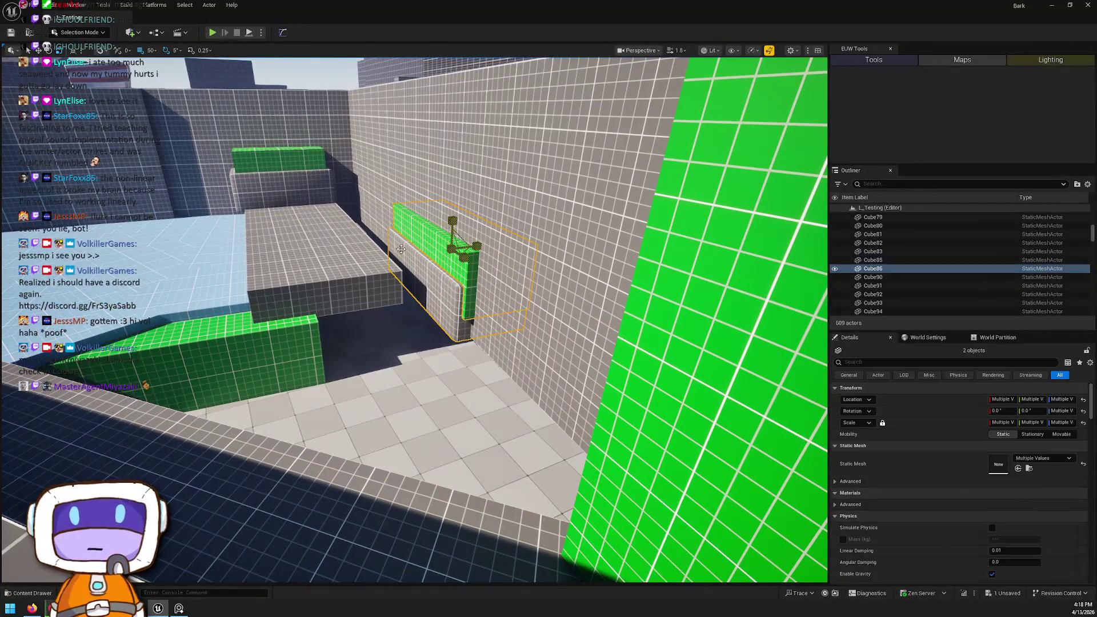
mouse_move(463, 240)
mouse_down()
mouse_move(371, 194)
mouse_move(412, 195)
mouse_up()
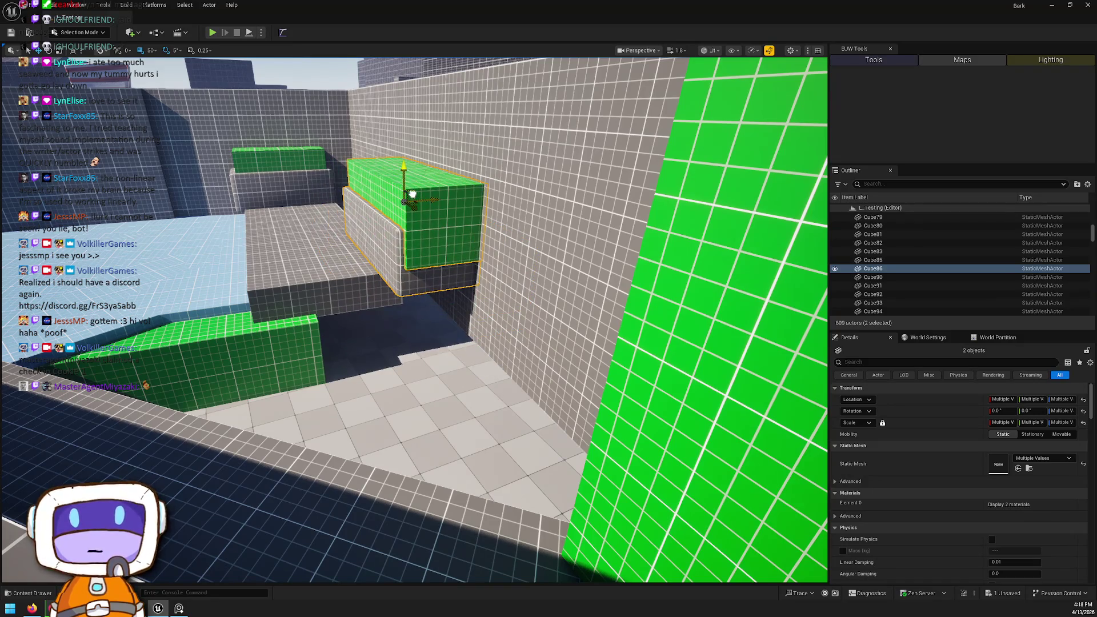
key(f)
Step: Check the green slab Cube86 and a grey wall segment from overhead views
click(428, 270)
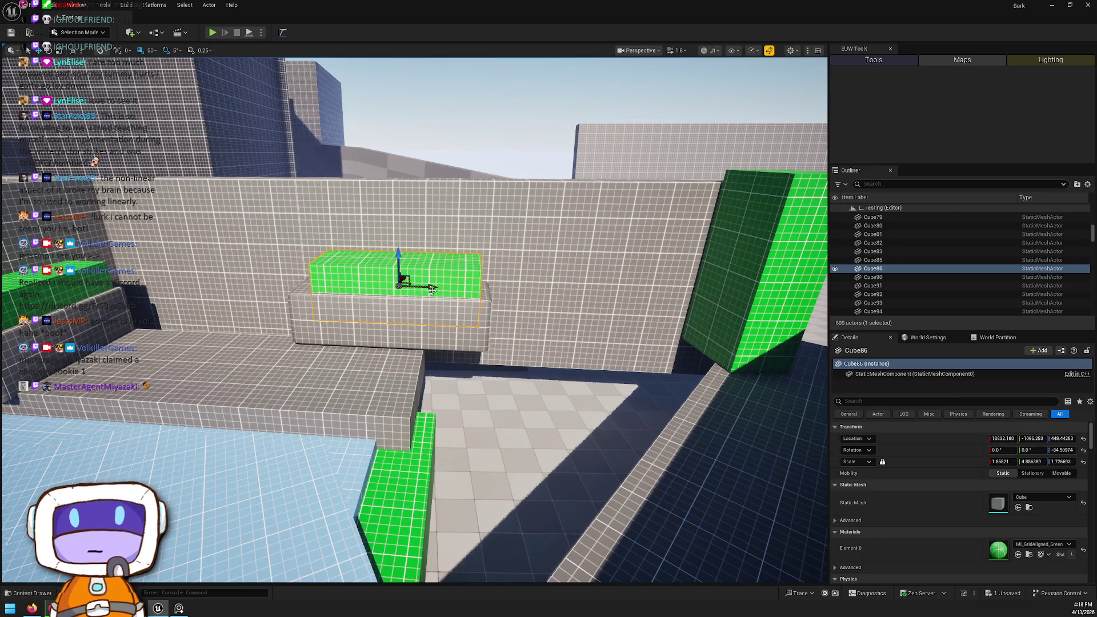
key(Escape)
drag(438, 292, 394, 240)
click(363, 257)
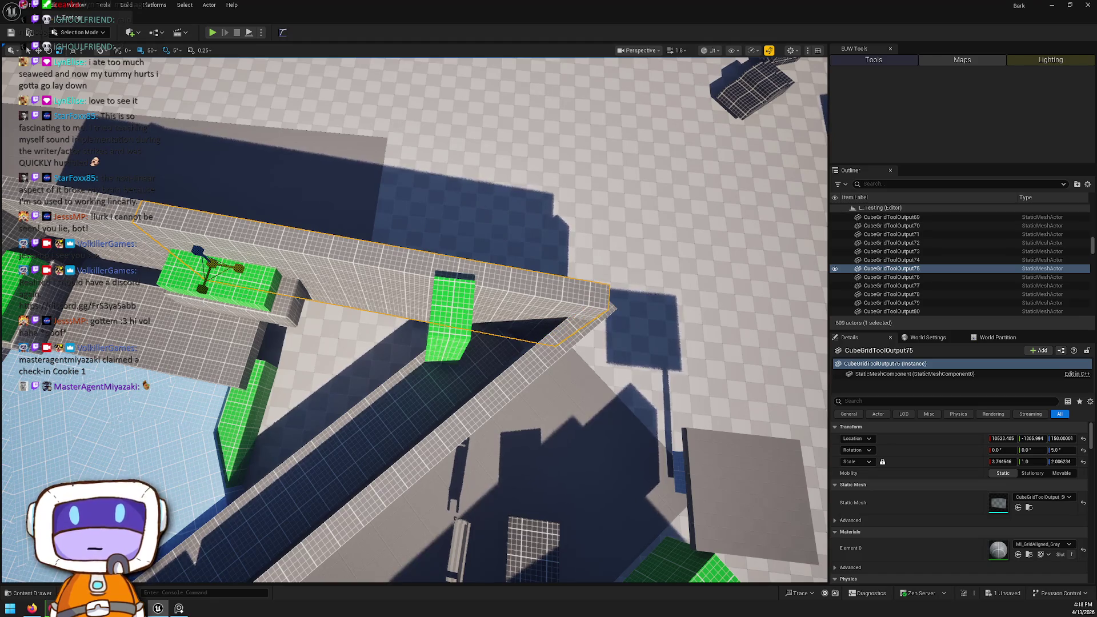
key(Escape)
mouse_move(414, 320)
mouse_down()
mouse_move(386, 295)
mouse_move(423, 311)
mouse_move(448, 285)
mouse_move(380, 240)
mouse_move(424, 261)
mouse_up()
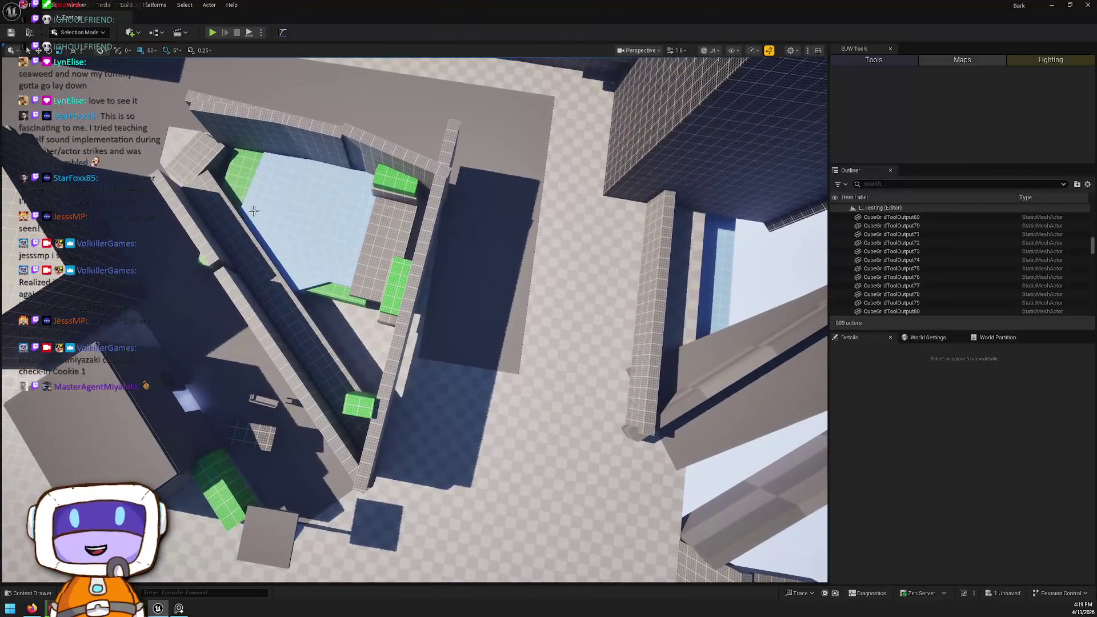
Step: Rotate the two long wall beams to line up with the courtyard
click(424, 262)
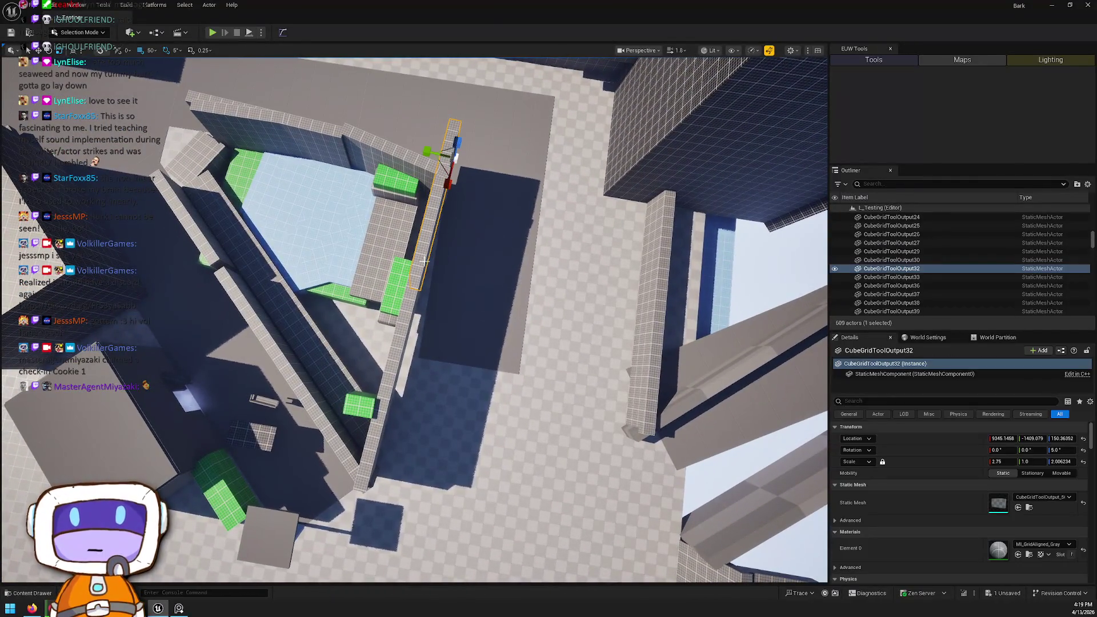
ctrl+click(405, 326)
mouse_move(427, 321)
mouse_down()
mouse_move(420, 284)
mouse_move(427, 298)
mouse_up()
key(w)
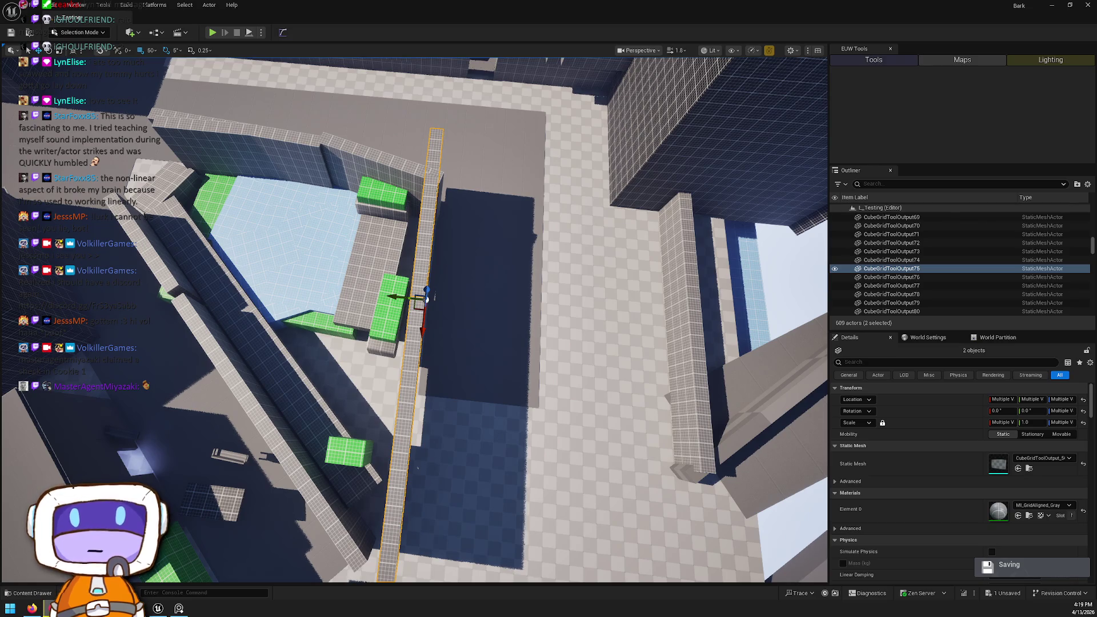
Step: Duplicate Floor3 as Floor15, scale it to about 1.47 × 0.85 and zero its Z rotation
drag(490, 259, 608, 215)
click(499, 356)
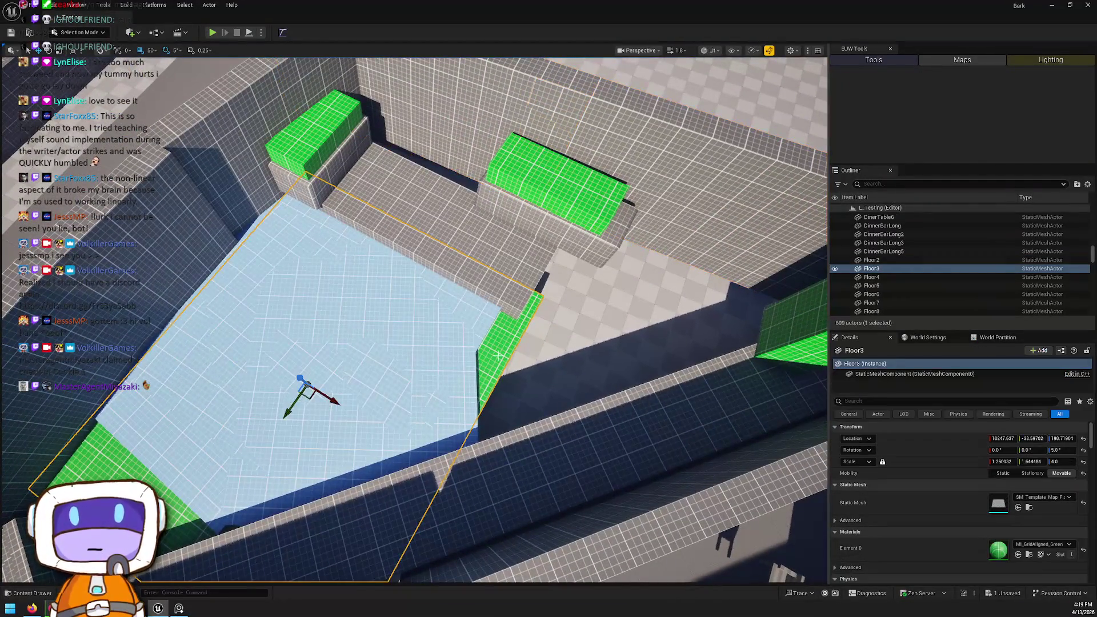
mouse_move(307, 392)
mouse_down()
mouse_move(587, 331)
mouse_move(515, 179)
mouse_move(454, 289)
mouse_move(475, 289)
mouse_move(466, 281)
mouse_move(457, 297)
mouse_move(470, 274)
mouse_move(451, 263)
mouse_move(466, 220)
mouse_move(583, 455)
mouse_up()
key(r)
key(e)
key(Escape)
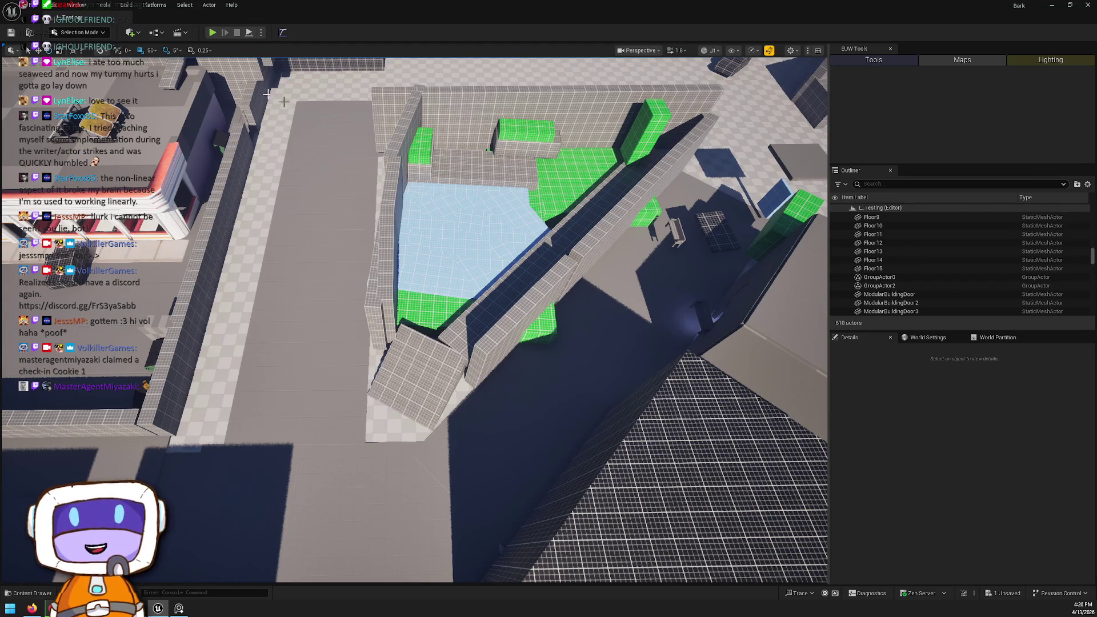
Step: Delete the two redundant grouped wall pieces, confirming the dialog
click(399, 187)
key(f)
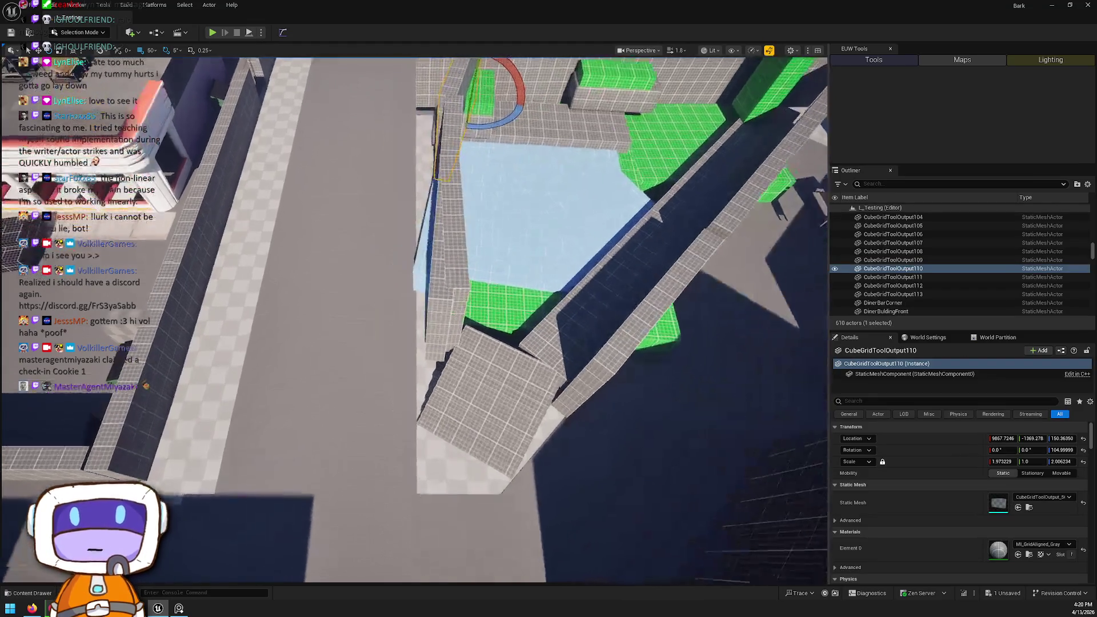
key(Delete)
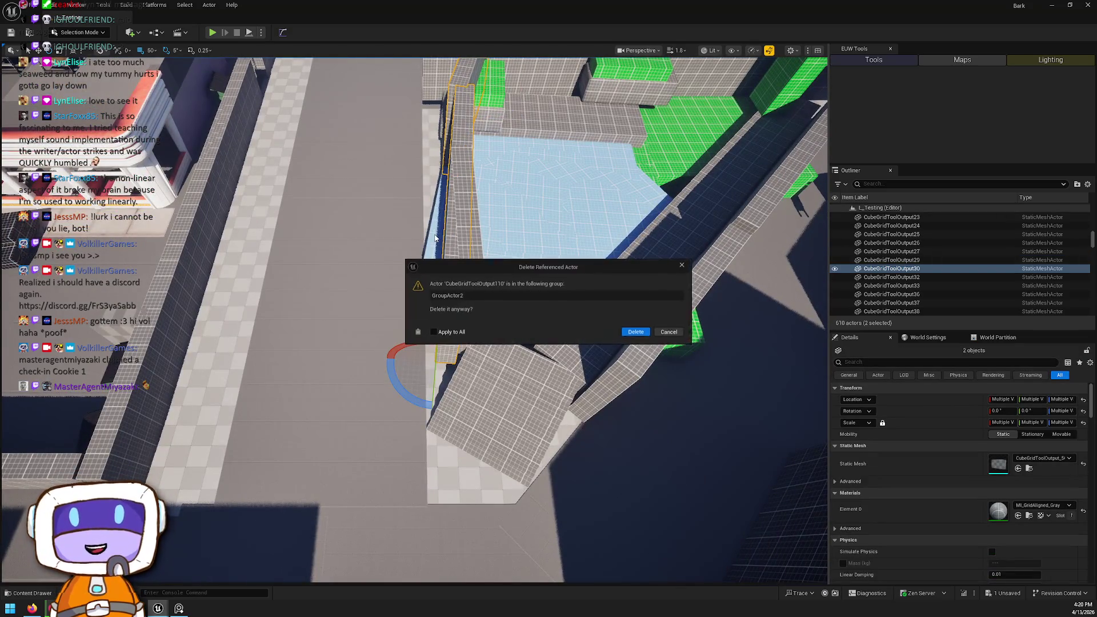
click(635, 332)
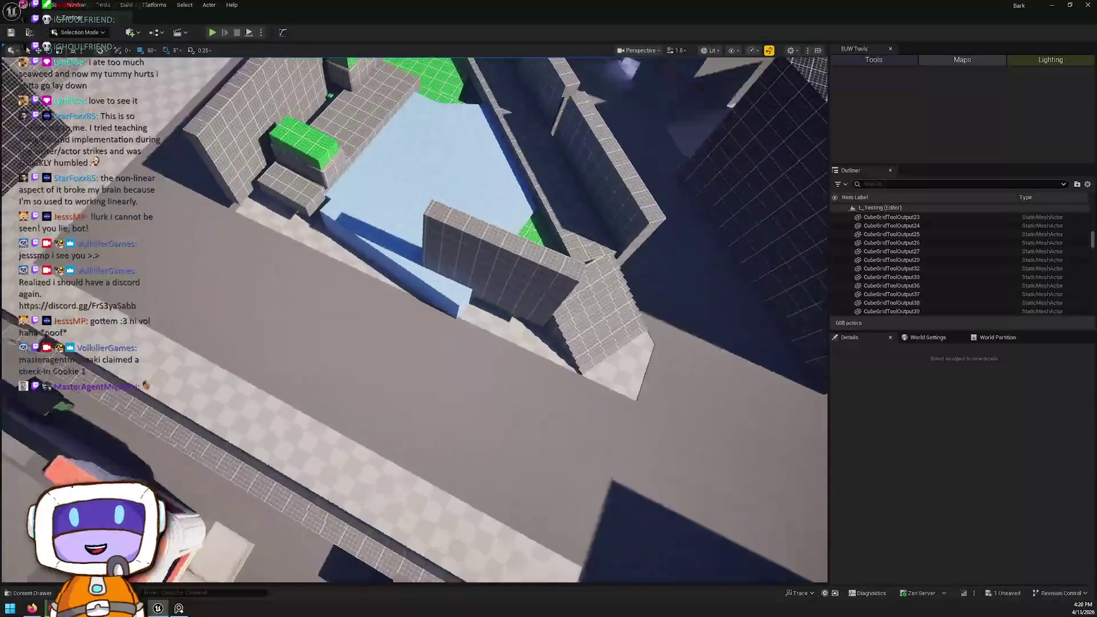
Step: Slide CubeGridToolOutput111 along X at the courtyard corner, increasing its X scale
click(467, 296)
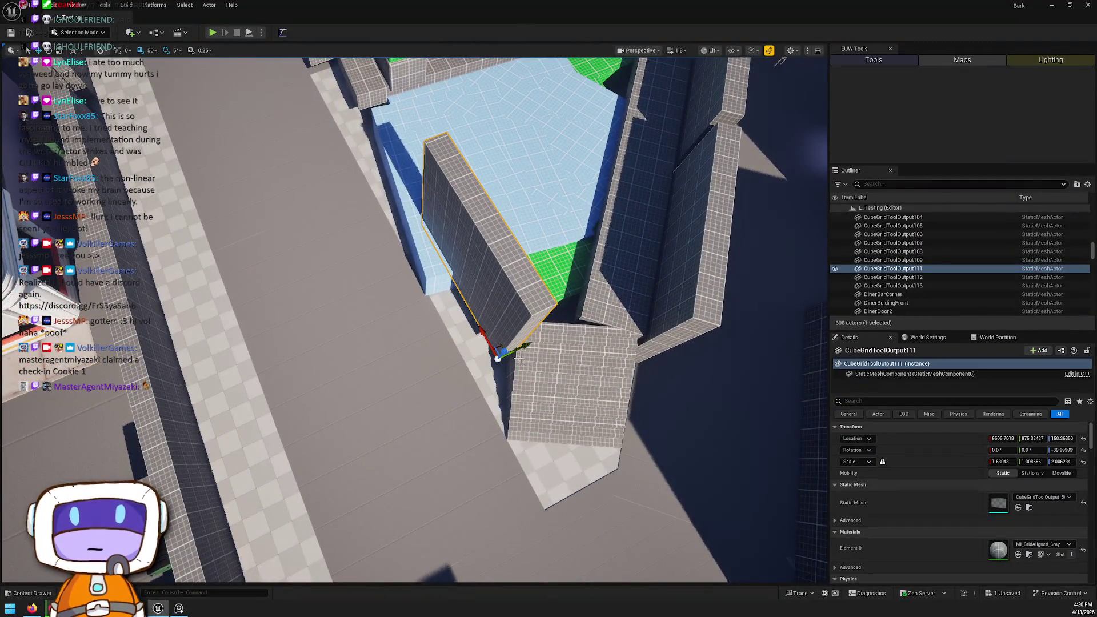
drag(523, 347, 499, 357)
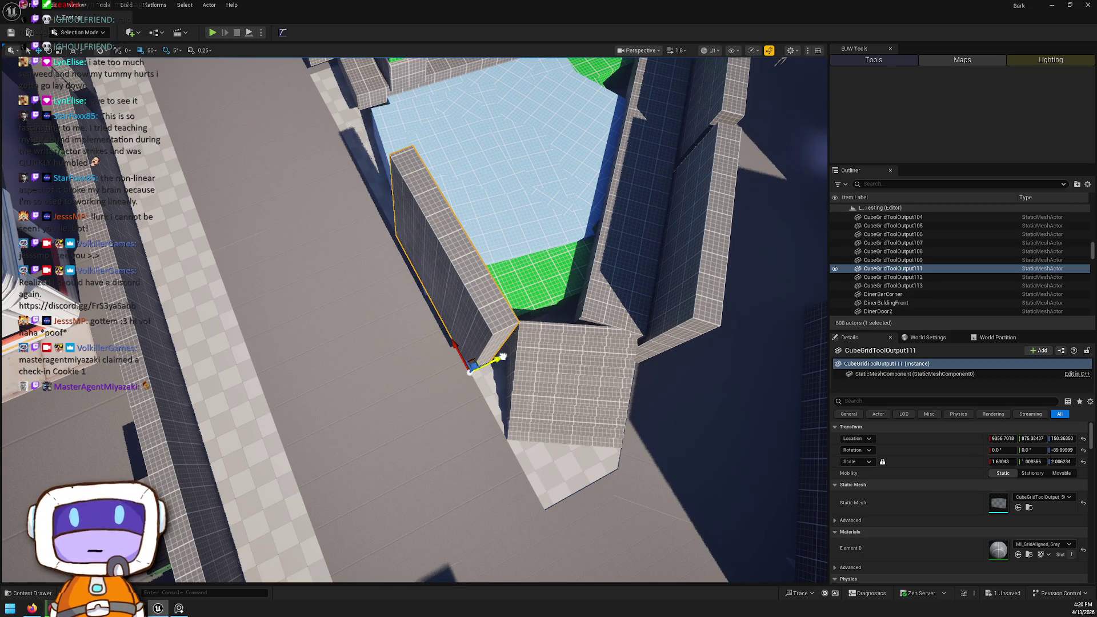
scroll(464, 349, up, 3)
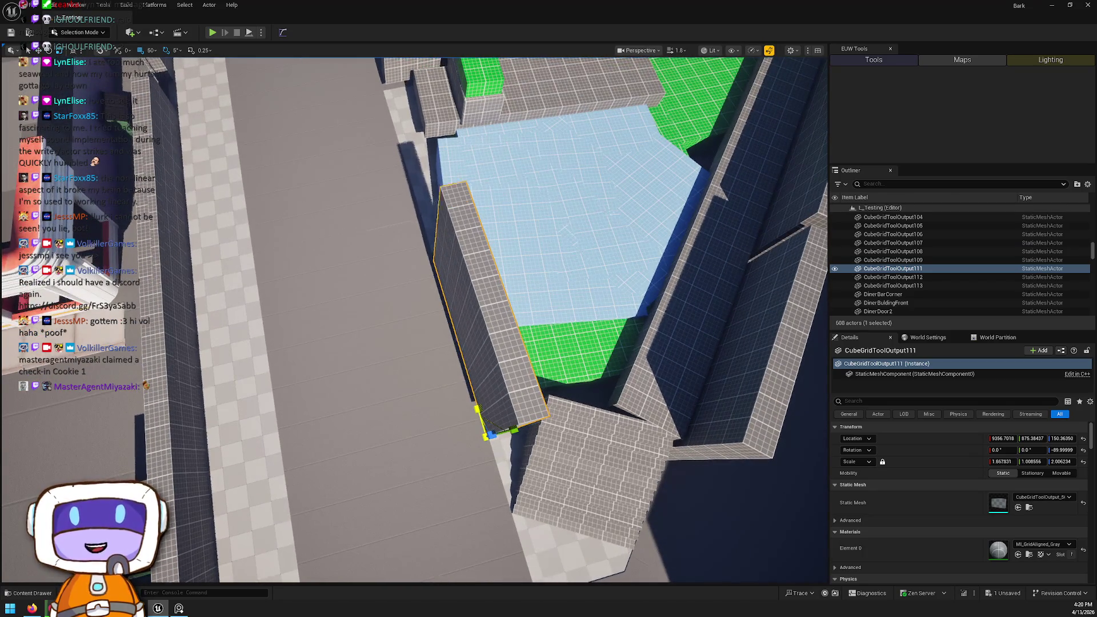
mouse_move(464, 350)
mouse_down()
mouse_move(255, 377)
mouse_move(309, 354)
mouse_move(508, 431)
mouse_up()
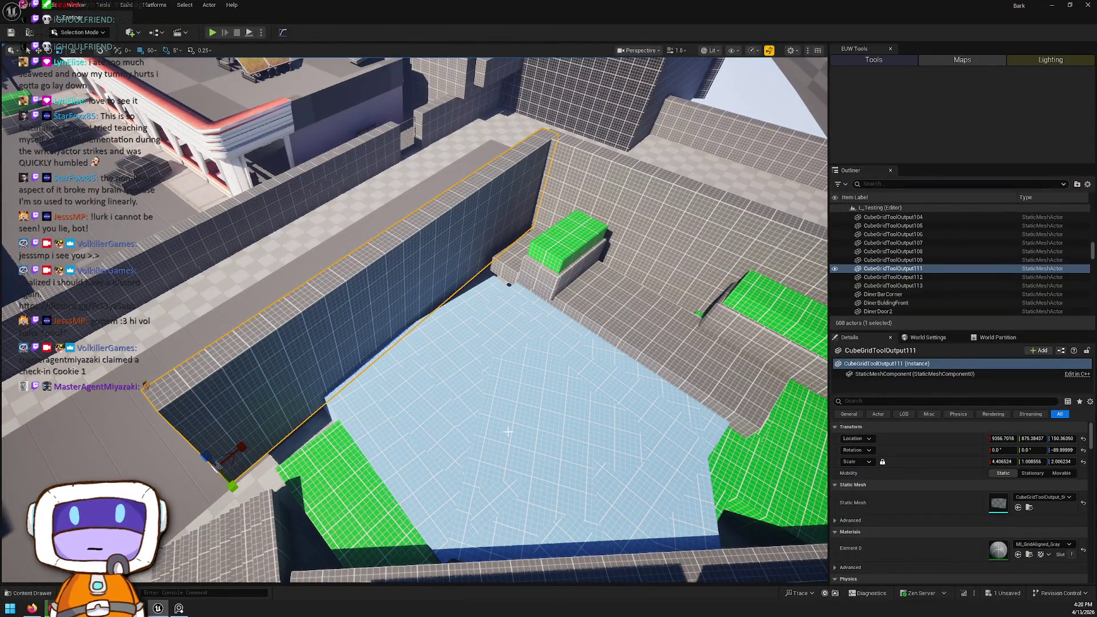
mouse_move(507, 431)
mouse_down()
mouse_move(463, 397)
mouse_move(544, 319)
mouse_move(351, 236)
mouse_up()
drag(504, 305, 503, 305)
click(408, 297)
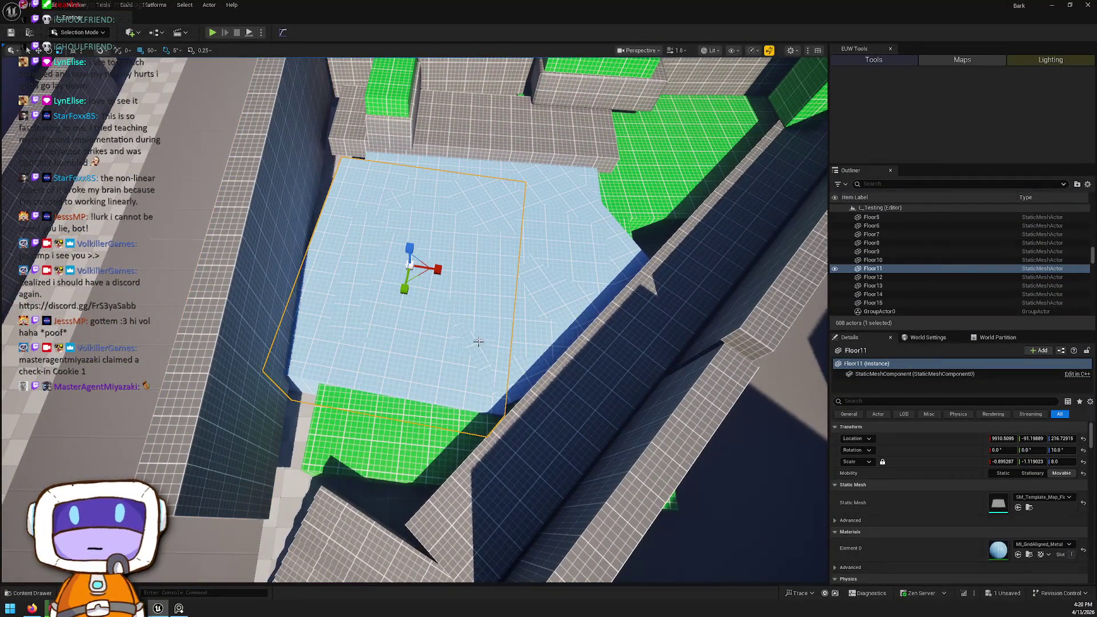
Step: Delete the extra Floor9 piece, then slide Floor10 and Floor11 together along the Y axis
ctrl+click(558, 271)
key(Delete)
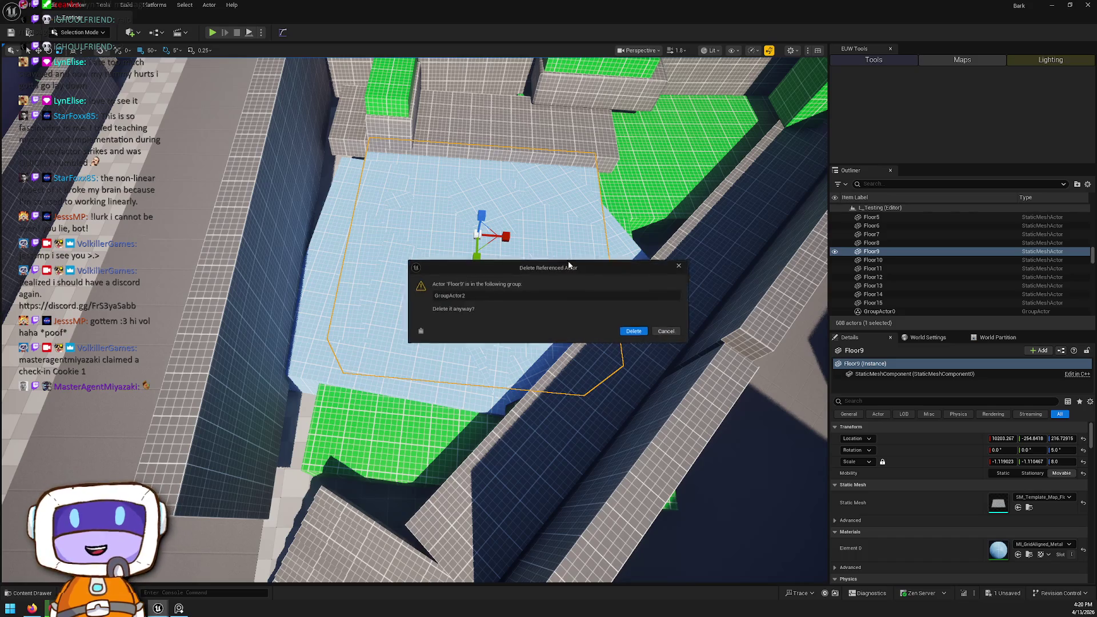
click(641, 334)
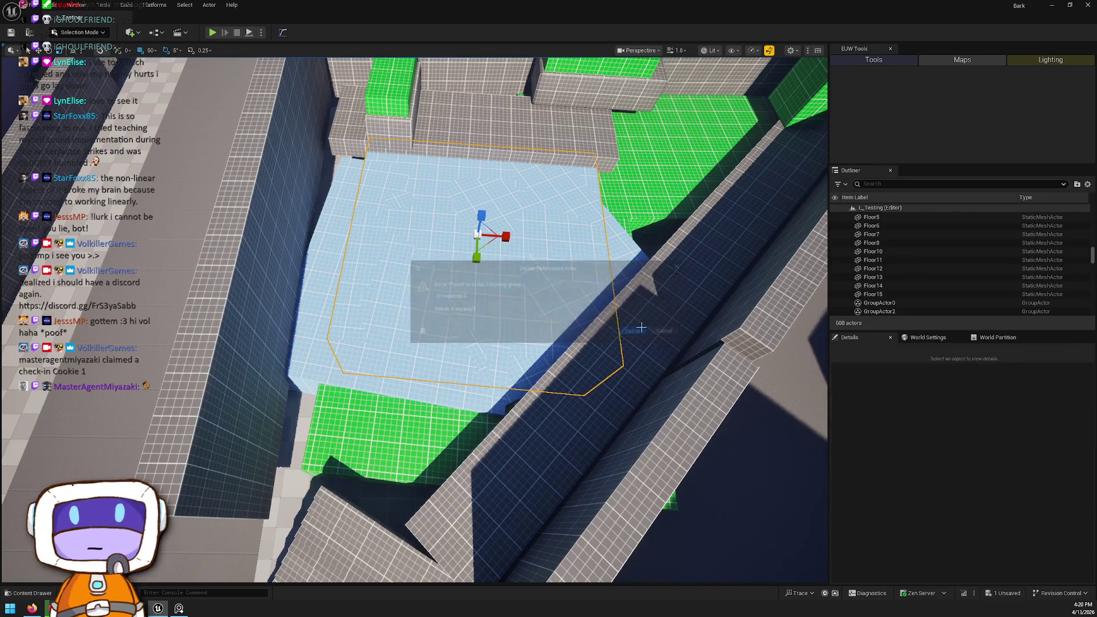
click(497, 272)
ctrl+click(347, 228)
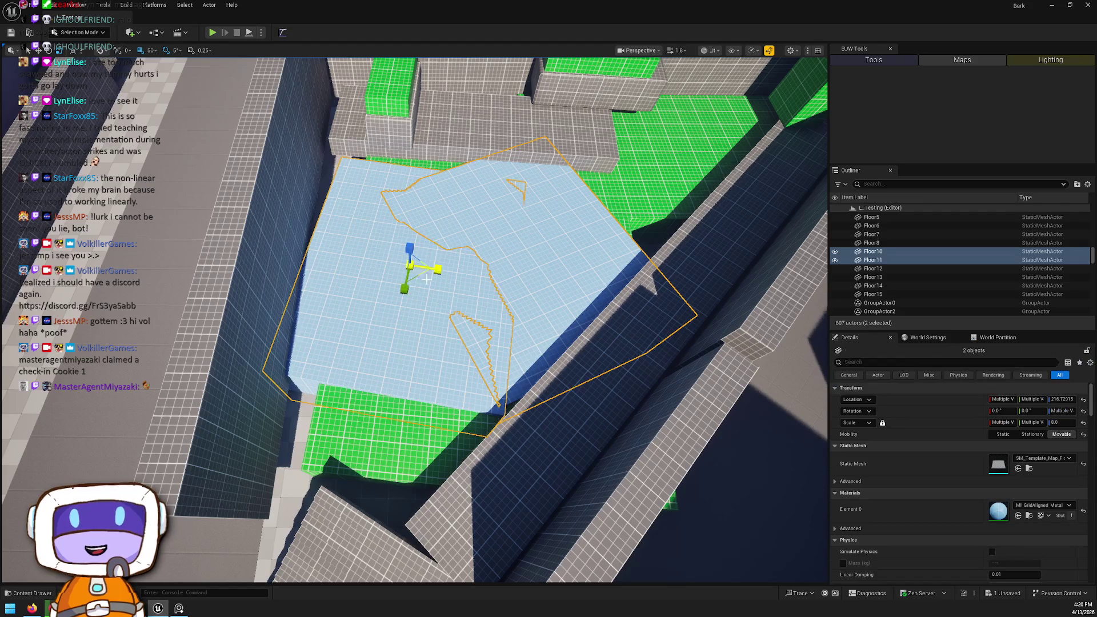
mouse_move(408, 285)
mouse_down()
mouse_move(409, 247)
mouse_move(465, 232)
mouse_move(433, 235)
mouse_move(432, 220)
mouse_up()
key(w)
key(Escape)
Step: Select both Combined2 benches from a high overhead view of the courtyard
click(486, 250)
drag(486, 250, 389, 191)
click(413, 283)
ctrl+click(497, 368)
drag(497, 368, 568, 298)
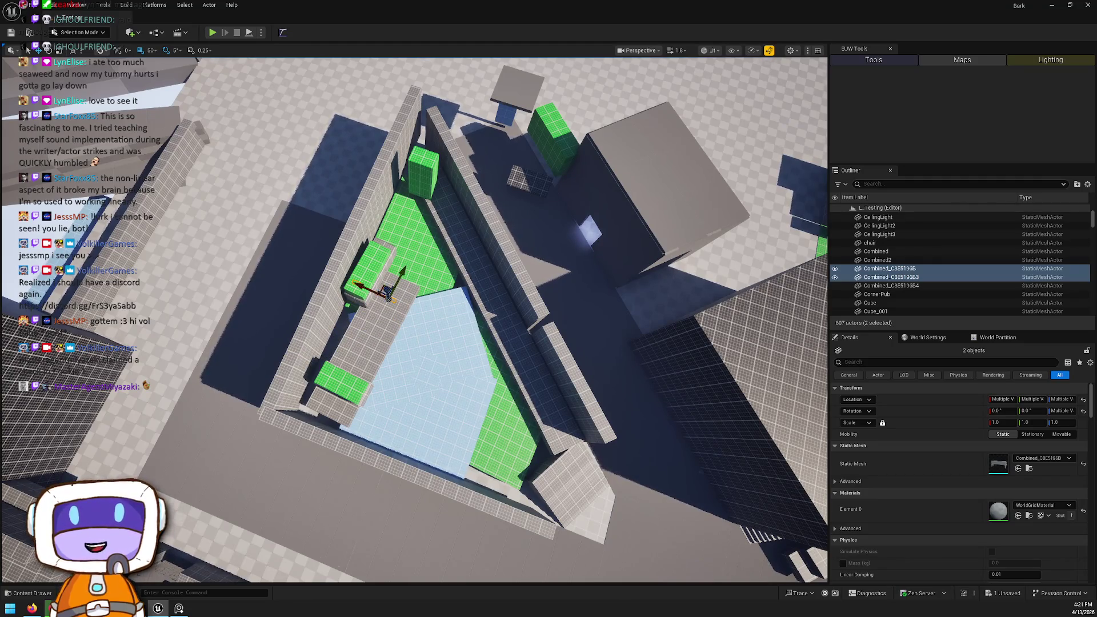
Step: Undo the last bench move and set both Combined2 benches, turned, on the walkway between the planters
key(ctrl+z)
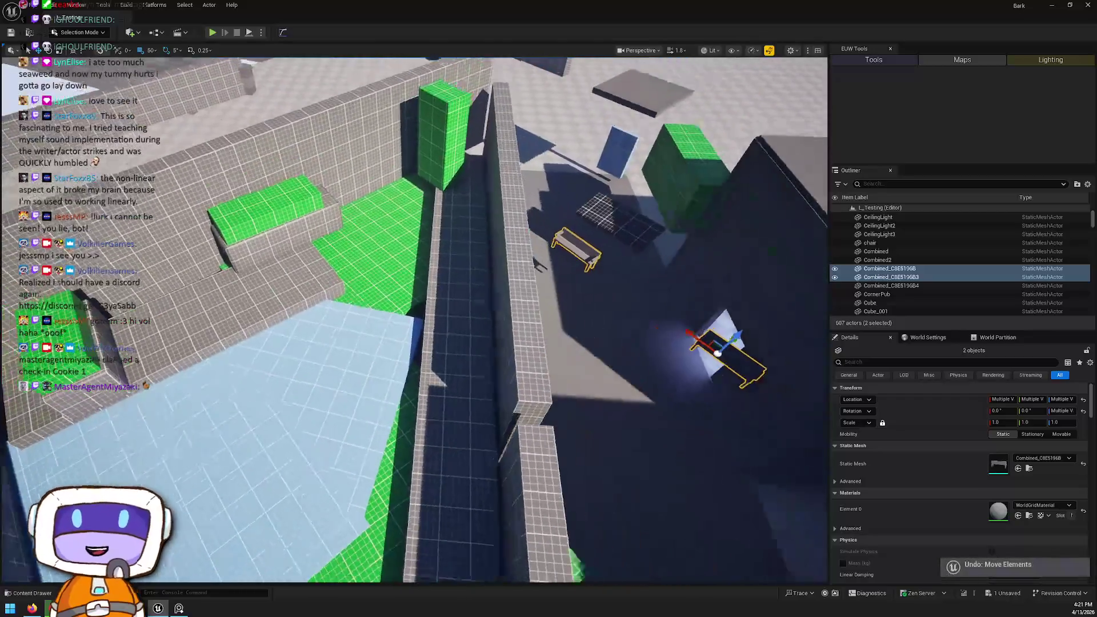
scroll(616, 346, down, 3)
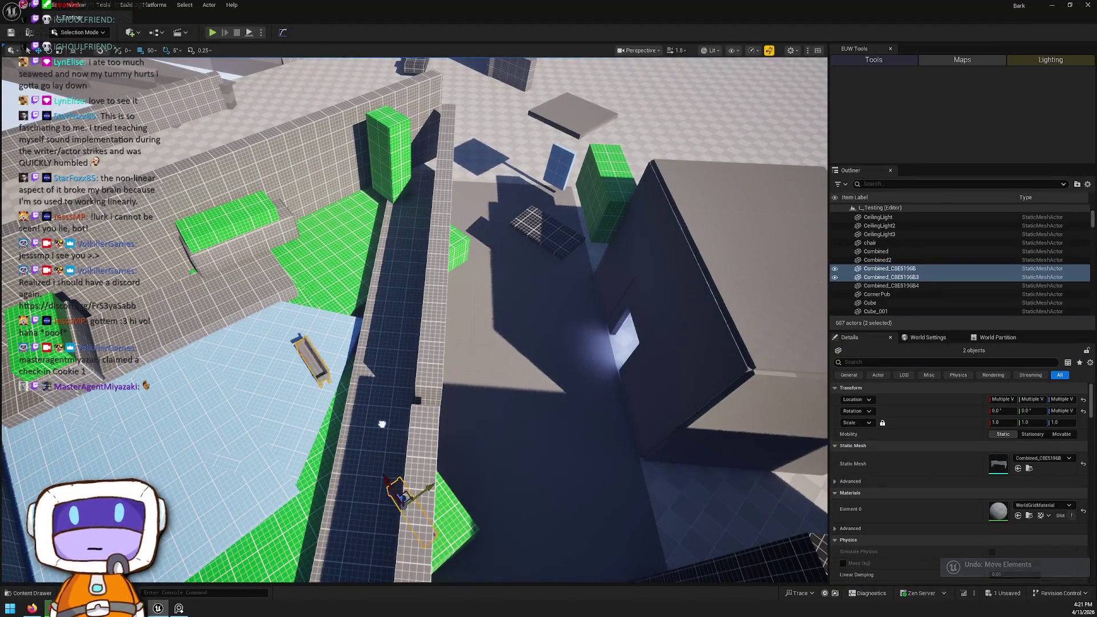
mouse_move(366, 320)
mouse_down()
mouse_move(339, 308)
mouse_move(368, 343)
mouse_move(400, 323)
mouse_move(371, 343)
mouse_move(342, 337)
mouse_move(351, 320)
mouse_move(372, 353)
mouse_up()
key(e)
key(w)
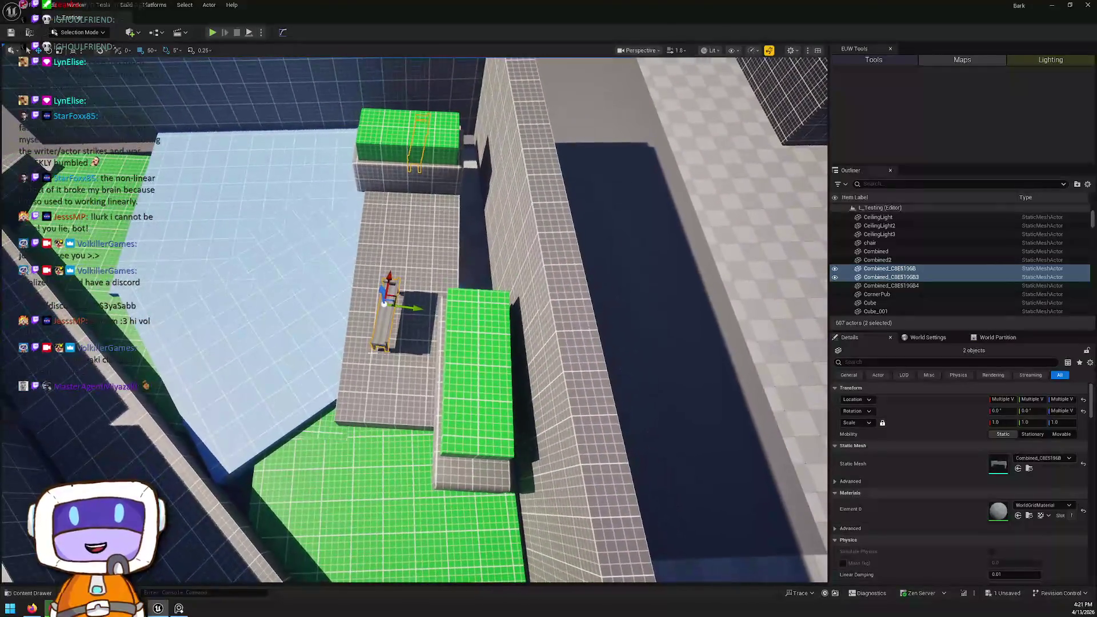
drag(392, 298, 418, 314)
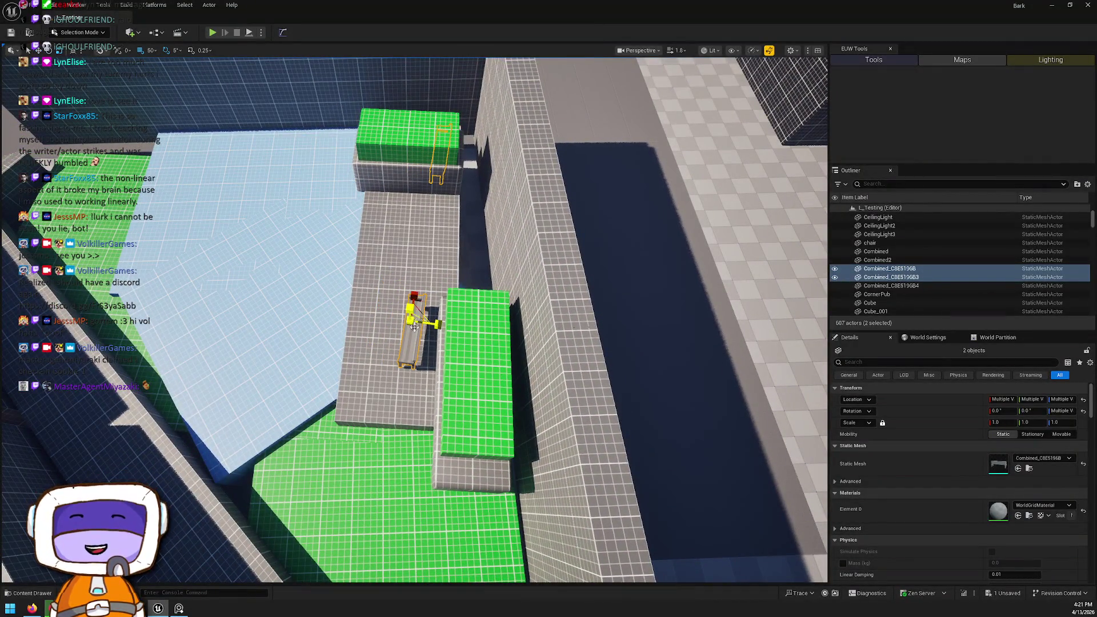
drag(410, 358, 404, 364)
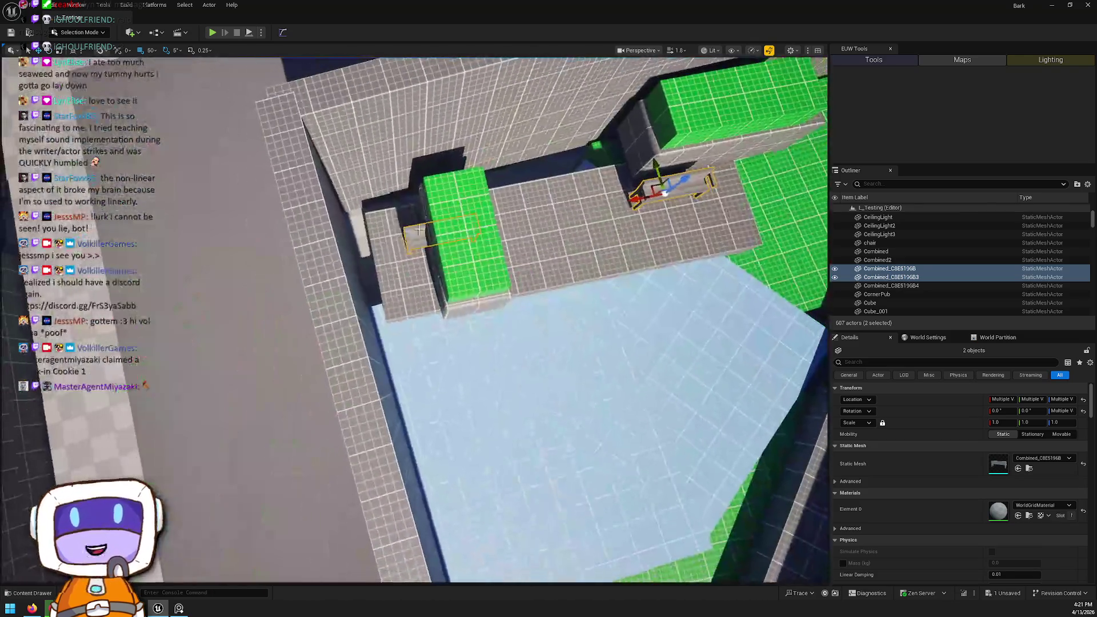
click(468, 240)
click(530, 223)
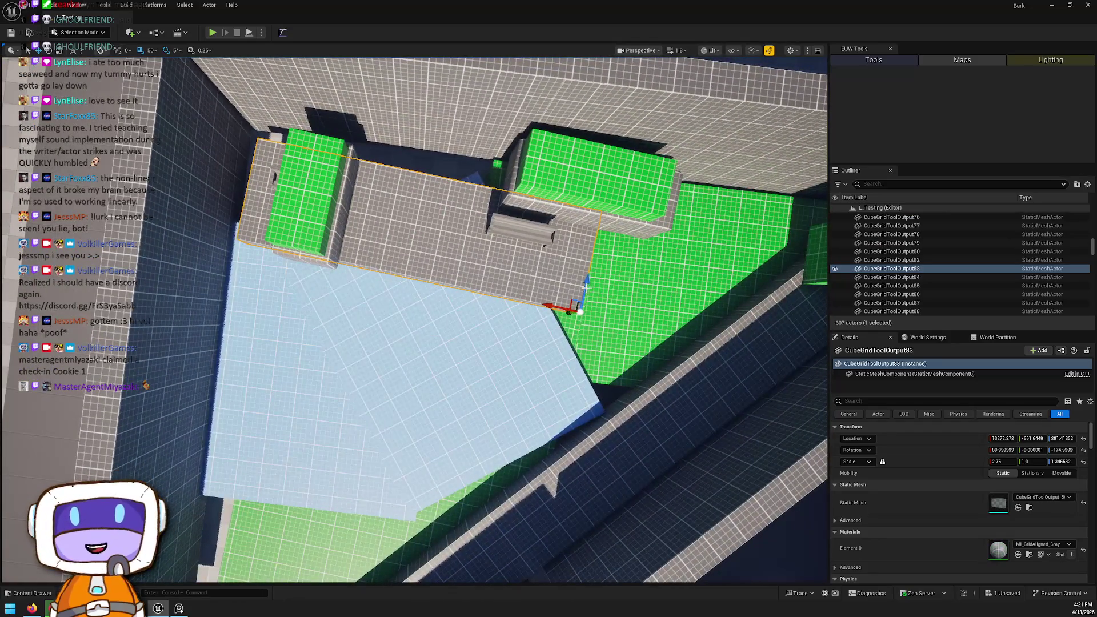
Step: Rotate the grey slab -5 degrees, slide it along the ledge and stretch it longer leftward
key(e)
drag(577, 297, 537, 267)
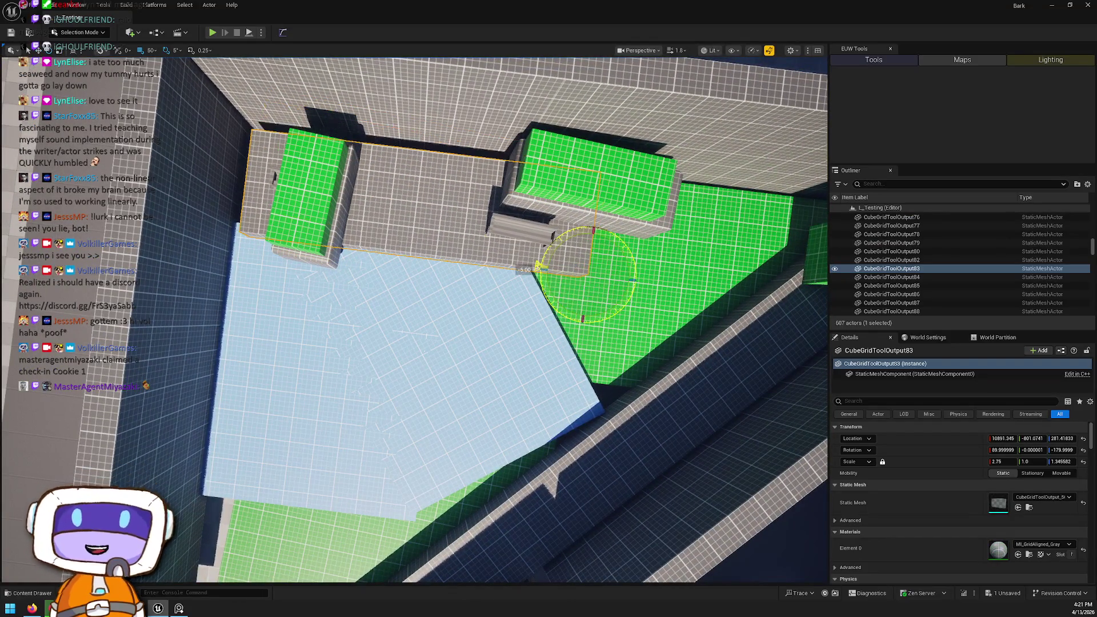
key(w)
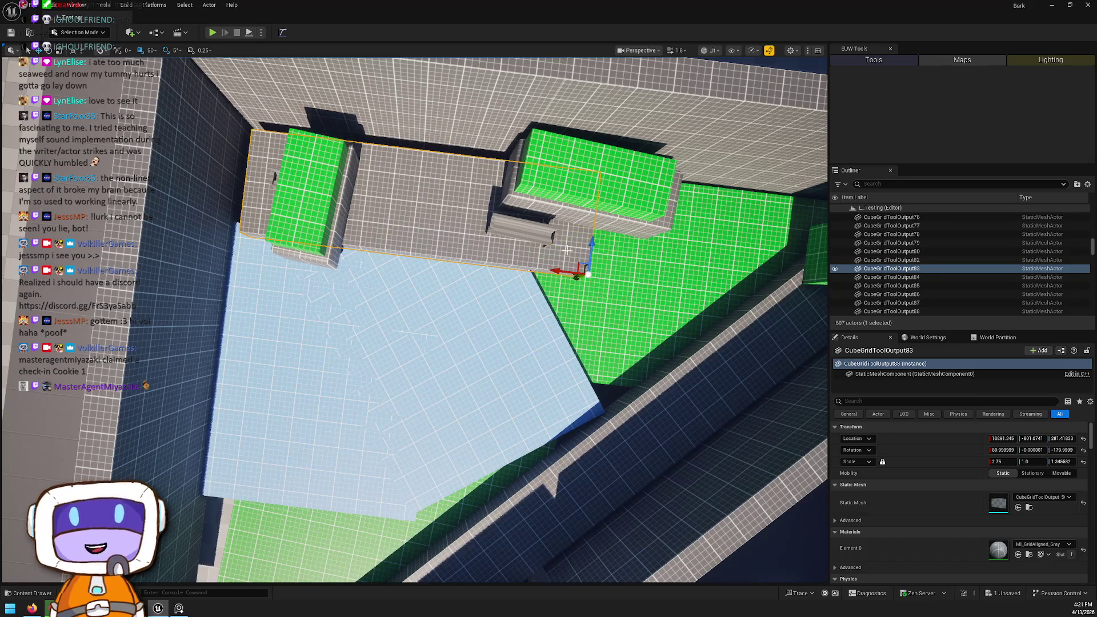
mouse_move(577, 264)
mouse_down()
mouse_move(573, 286)
mouse_move(589, 251)
mouse_up()
drag(558, 296, 549, 295)
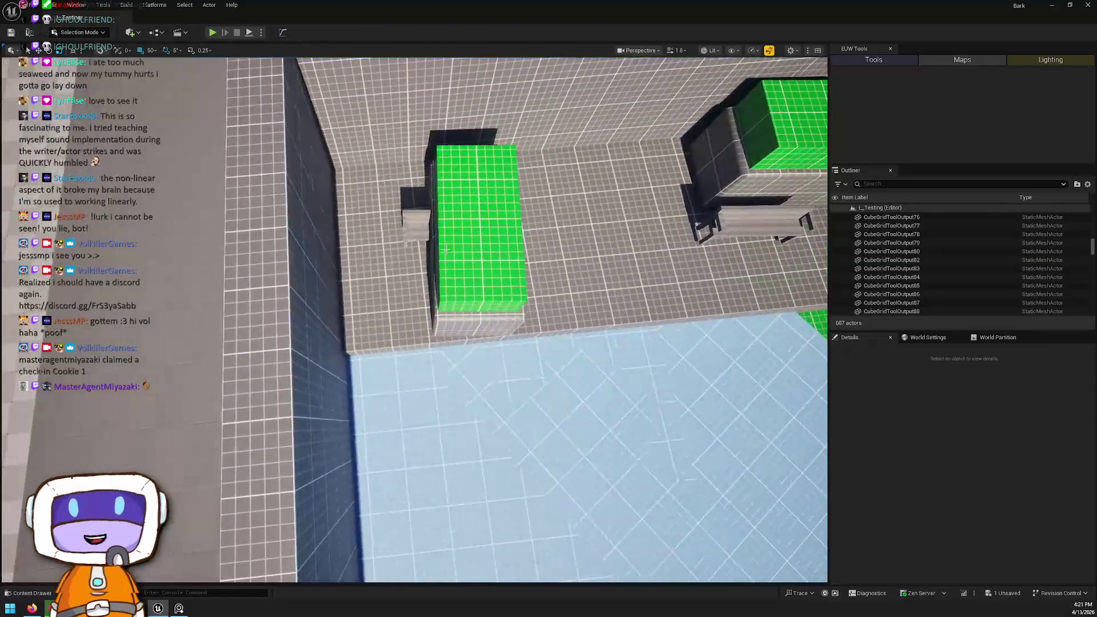
Step: Delete the green planter Cube85 together with its base slab
click(457, 261)
ctrl+click(461, 319)
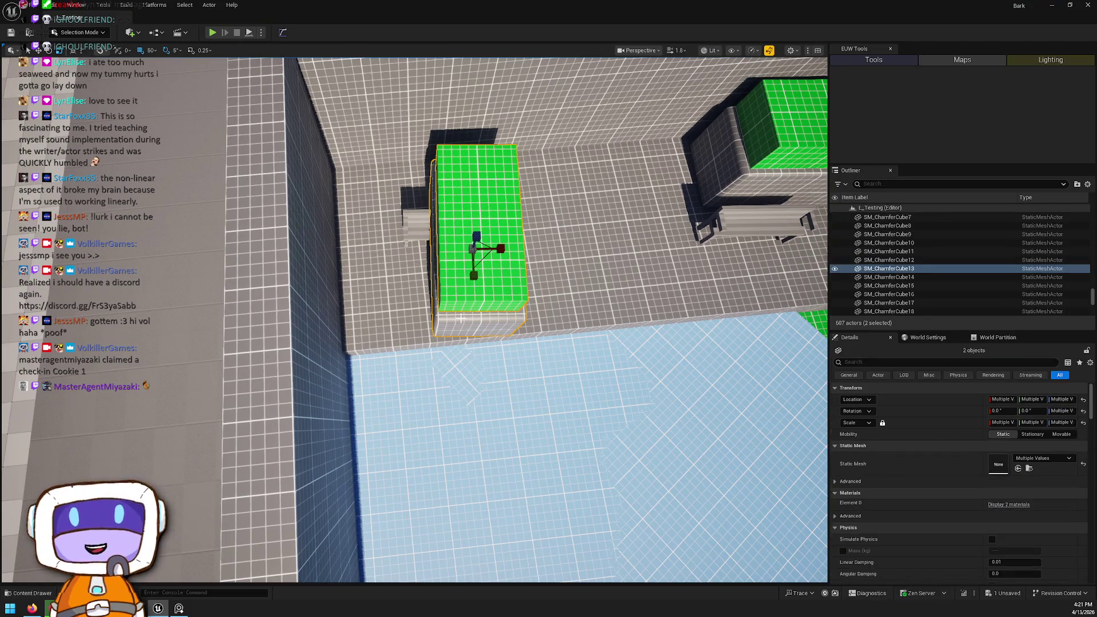
key(Delete)
click(635, 333)
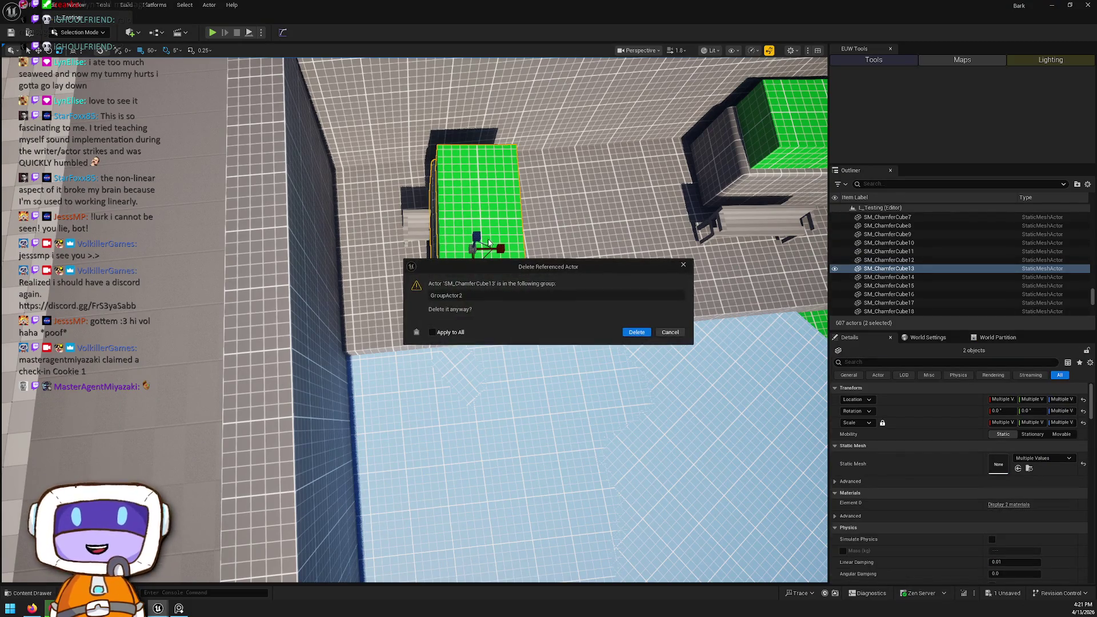
click(622, 331)
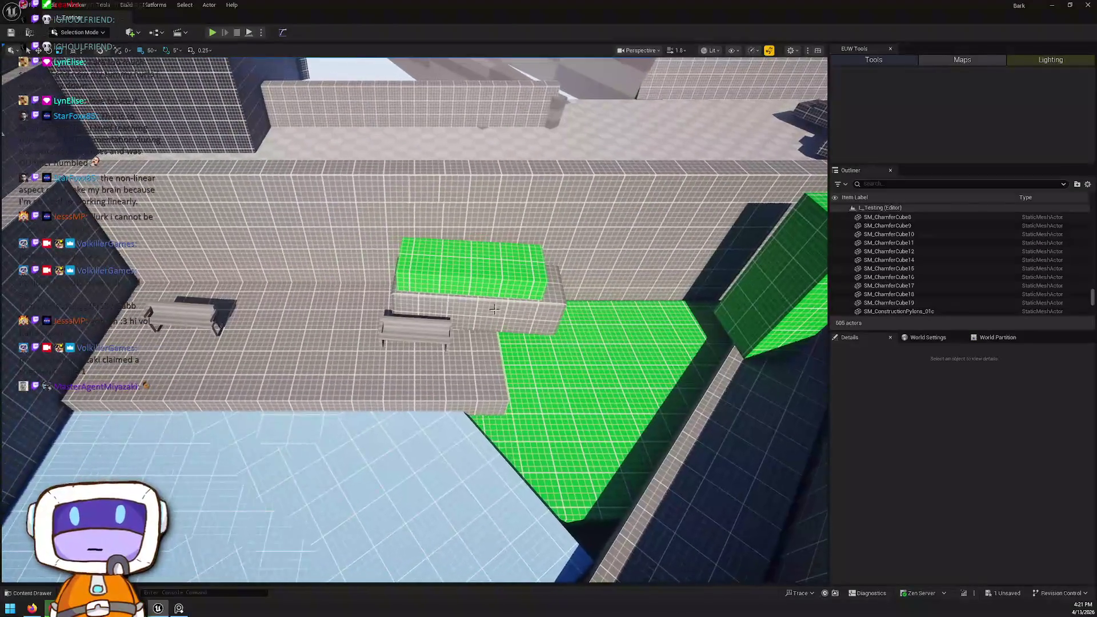
Step: Narrow the remaining green planter and its base
click(474, 285)
ctrl+click(483, 272)
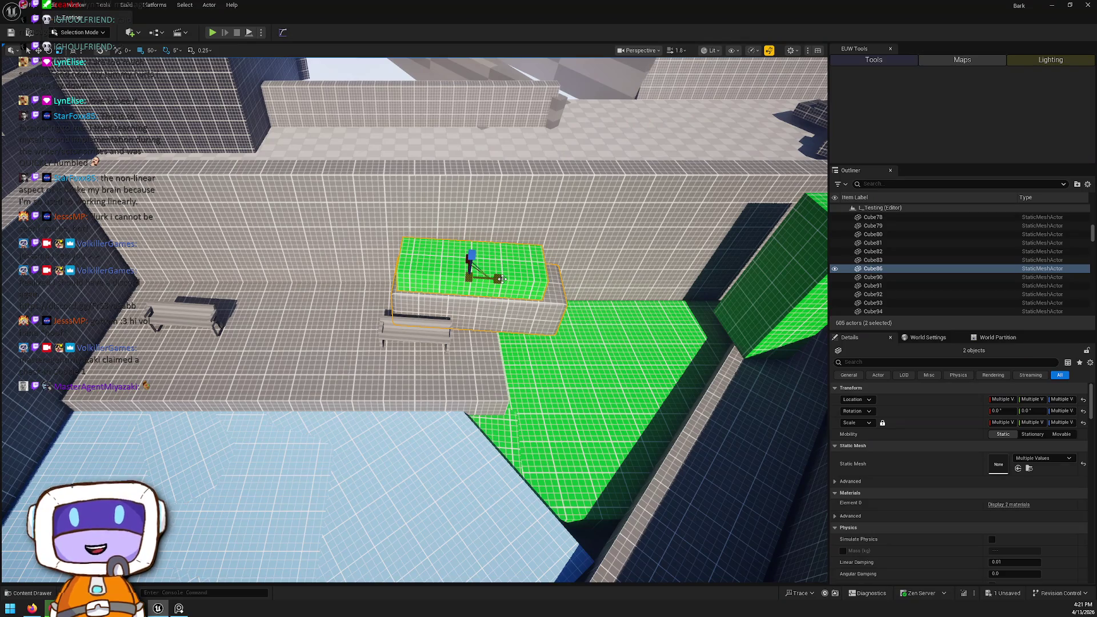
drag(497, 279, 458, 279)
Step: Move both benches along the ledge, then shift the lower bench further on its own
click(396, 330)
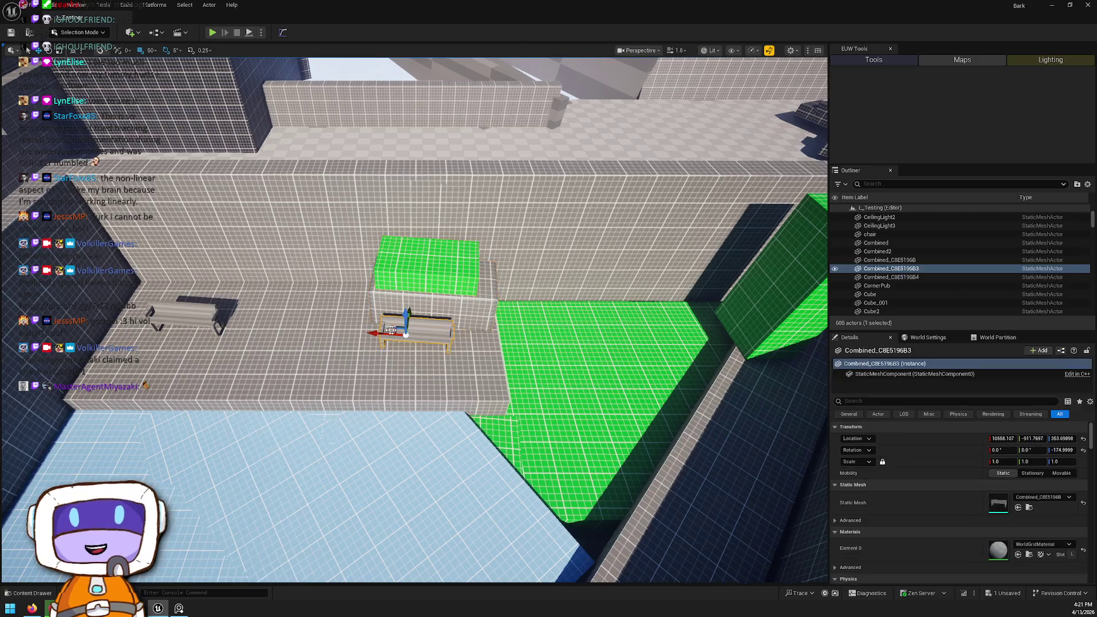
ctrl+click(196, 307)
key(f)
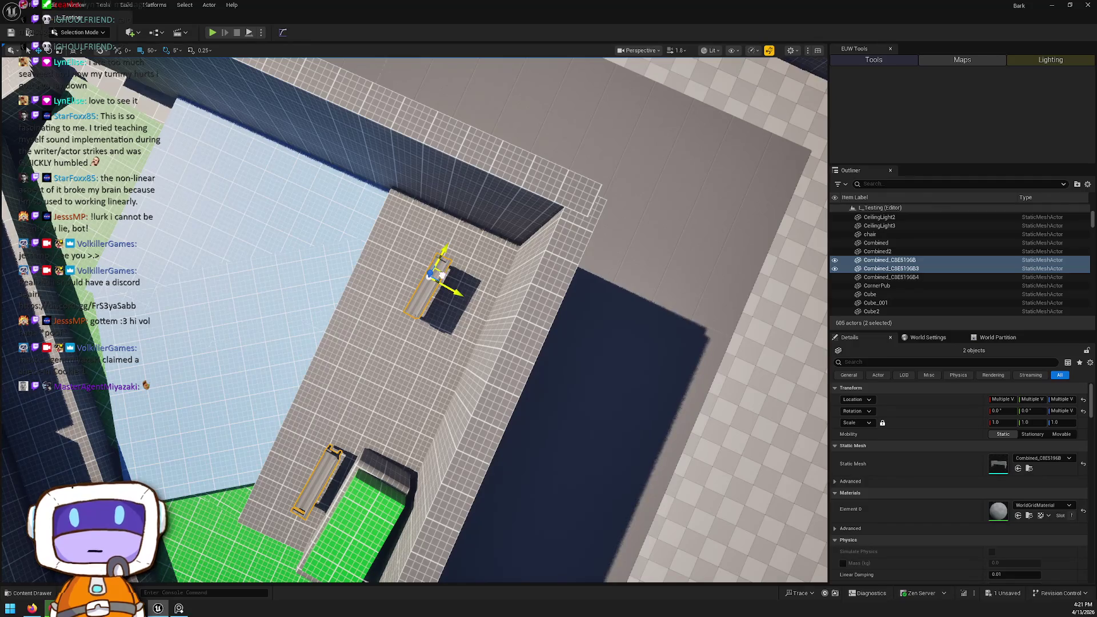
drag(441, 276, 497, 259)
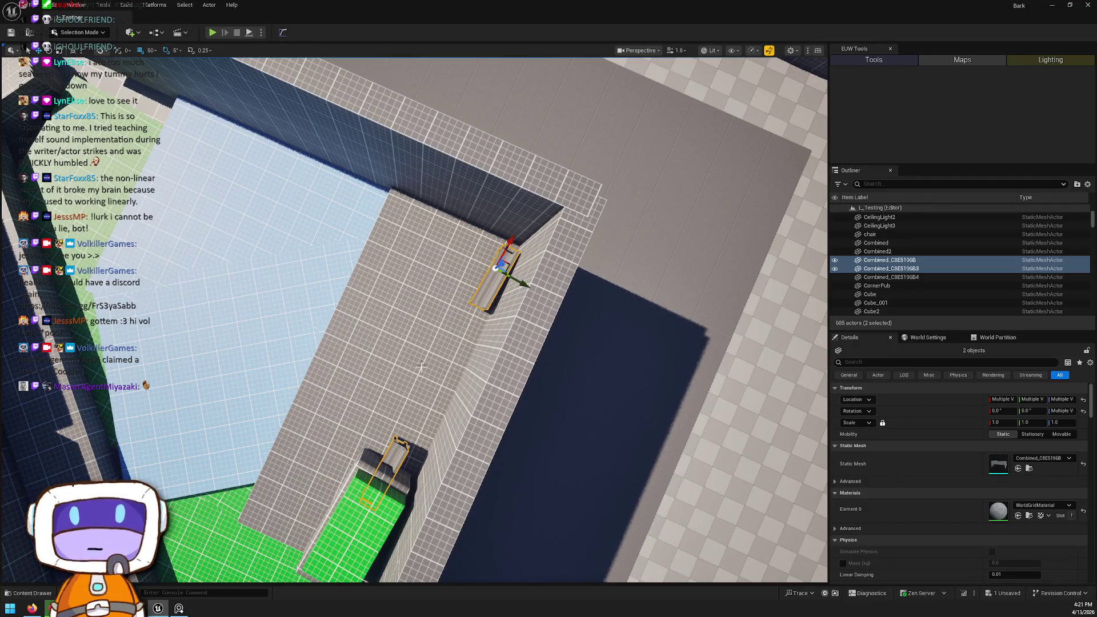
click(392, 469)
mouse_move(400, 456)
mouse_down()
mouse_move(431, 395)
mouse_move(432, 423)
mouse_up()
key(Escape)
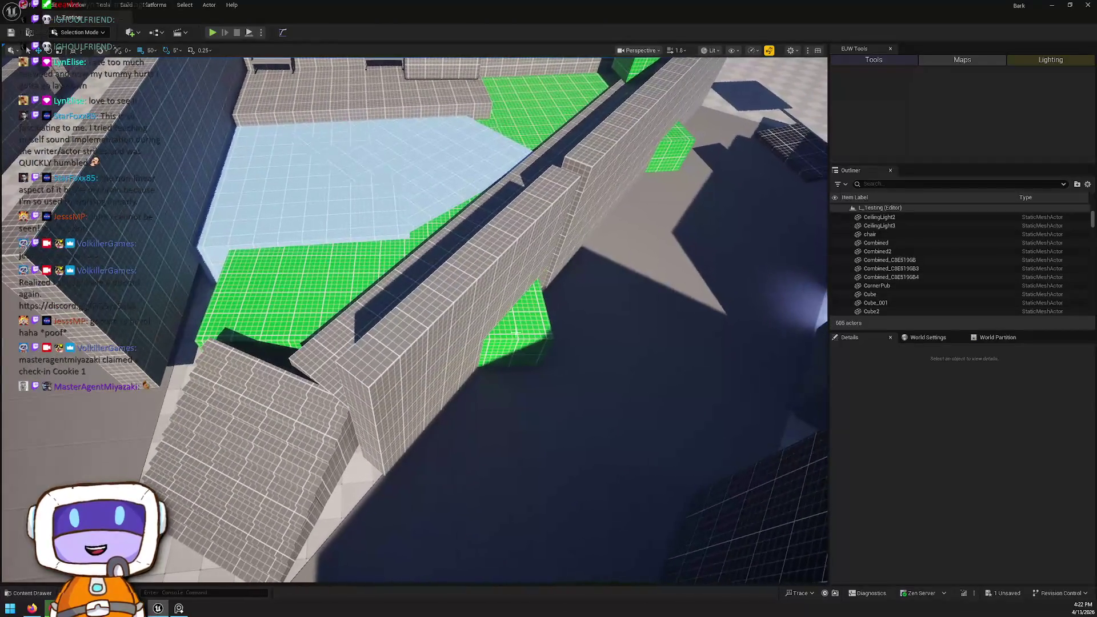
Step: Check the courtyard floor, then select the tall green block Cube83
click(392, 190)
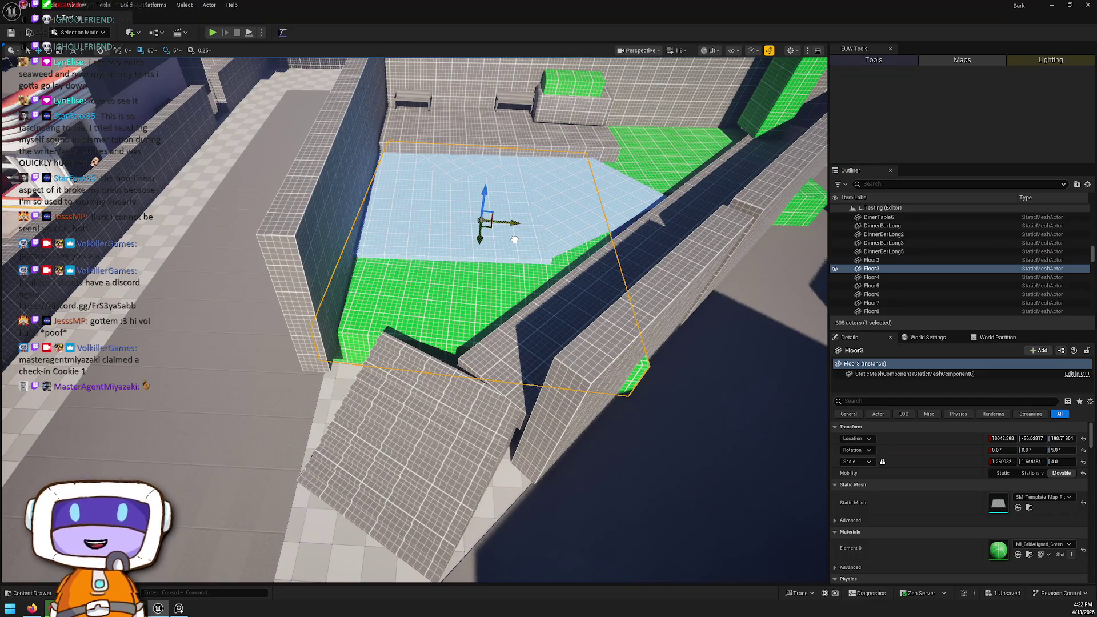
key(Escape)
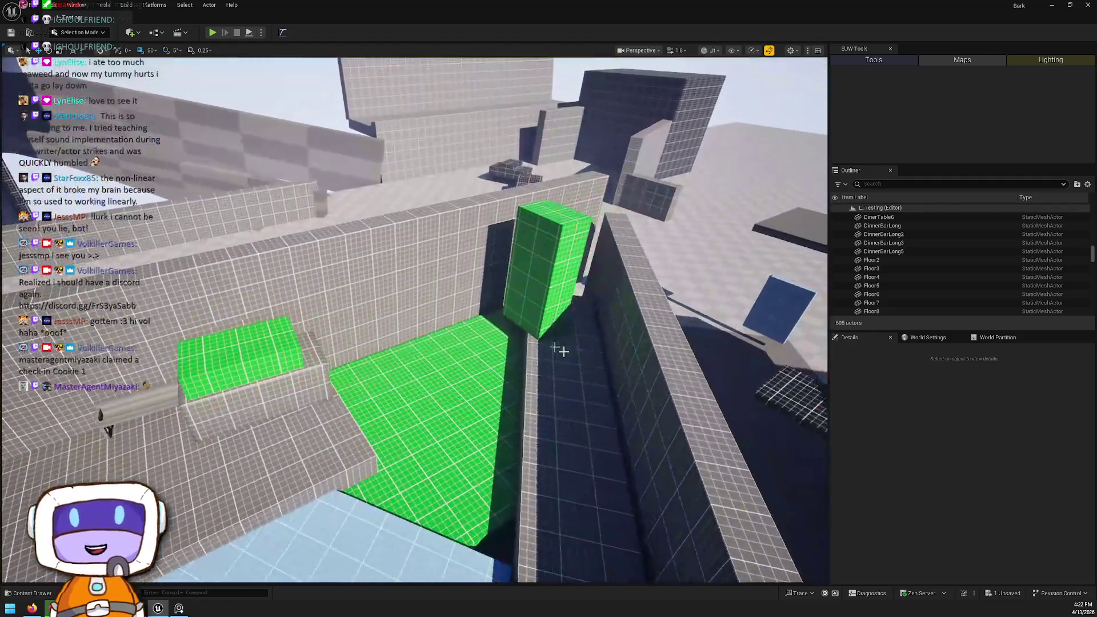
click(537, 274)
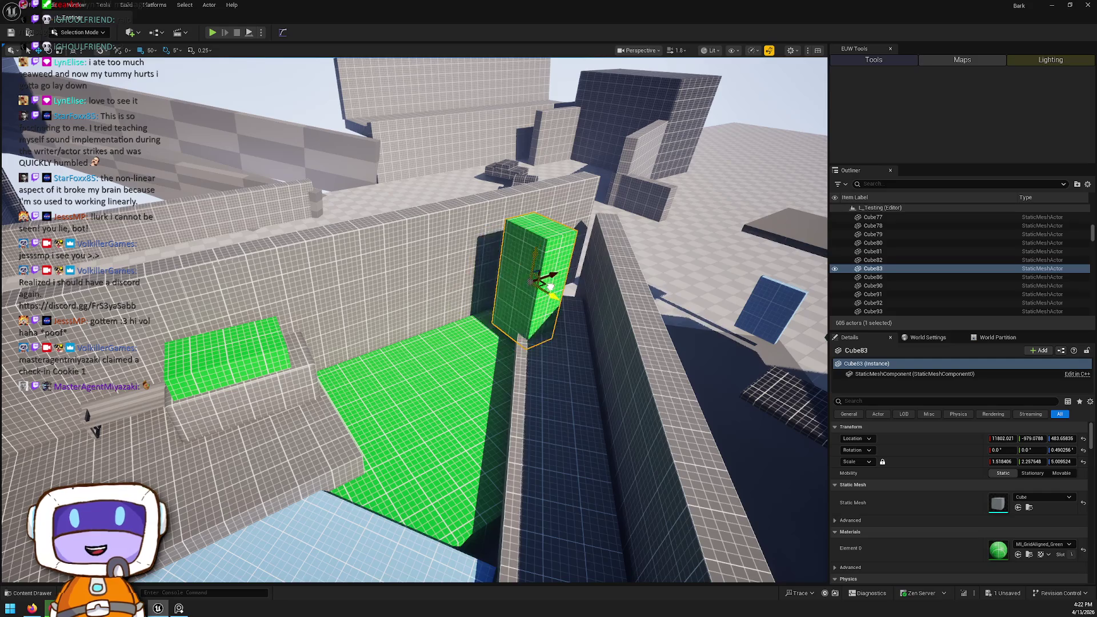
Step: Undo Cube83's last move, shift it toward the wall corner, and widen Cube84 into a large box
key(ctrl+z)
mouse_move(477, 297)
mouse_down()
mouse_move(429, 321)
mouse_move(429, 350)
mouse_move(449, 369)
mouse_move(394, 155)
mouse_up()
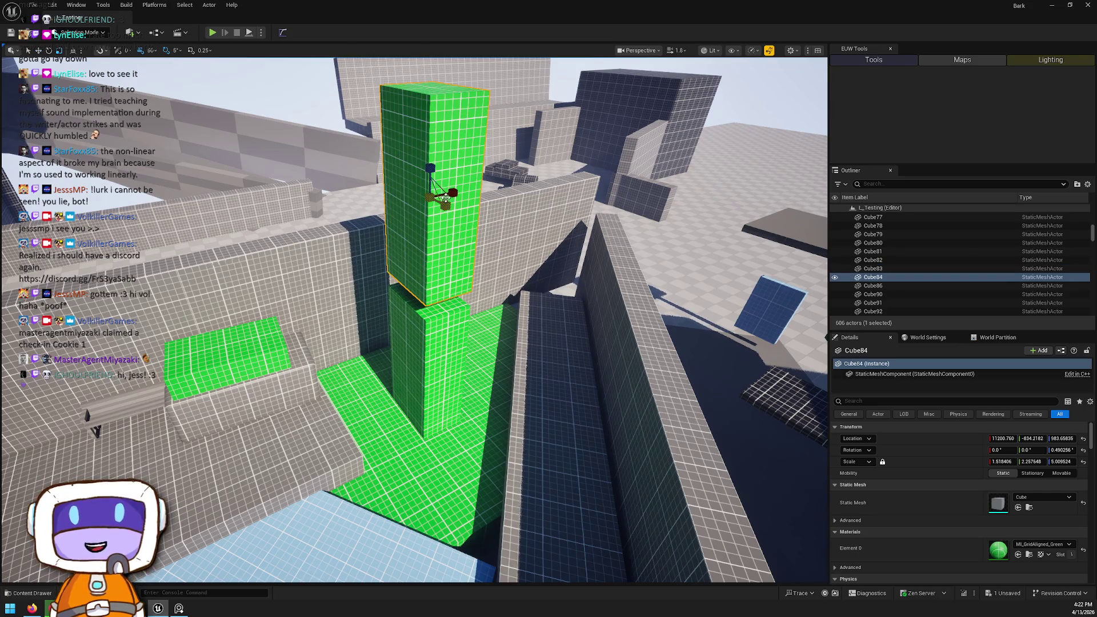
mouse_move(445, 198)
mouse_down()
mouse_move(486, 171)
mouse_move(423, 194)
mouse_move(411, 229)
mouse_up()
key(Escape)
Step: Inspect the green tower from above, then fly the view over the walls
drag(343, 229, 346, 264)
click(440, 293)
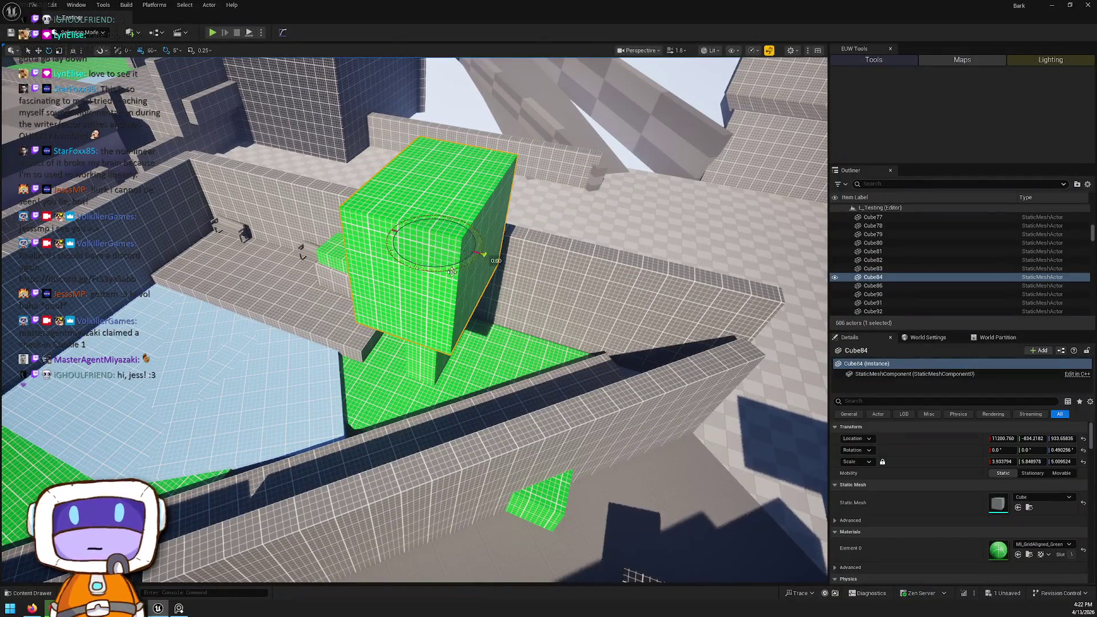
key(Escape)
mouse_move(434, 246)
mouse_down()
mouse_move(454, 289)
mouse_move(474, 271)
mouse_up()
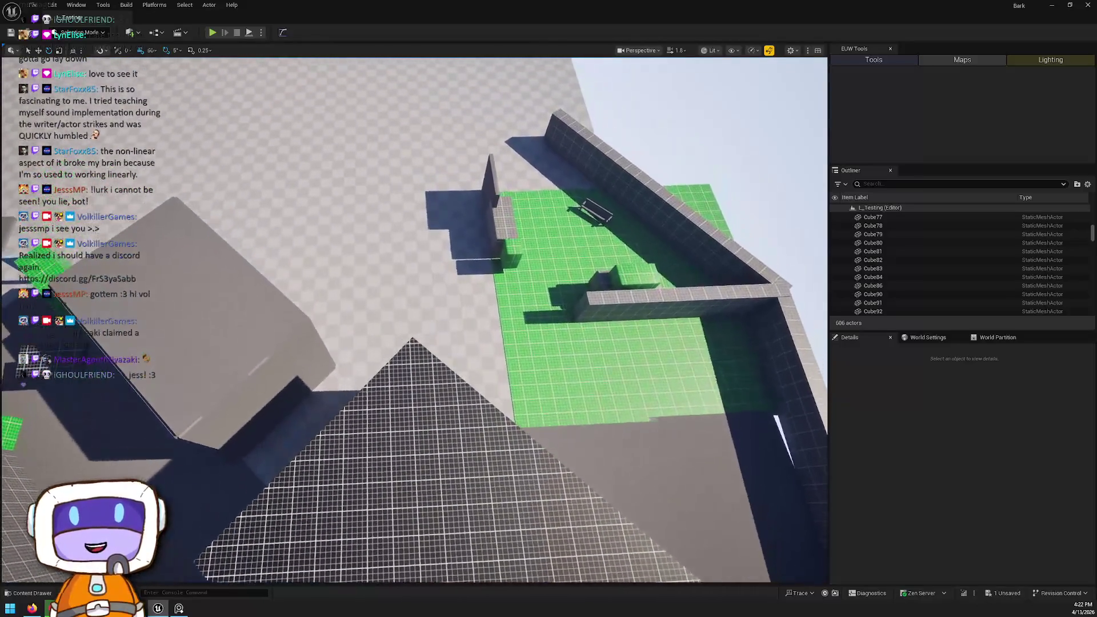
Step: Find the floating ModularWallHalf30 slab above the grid wall and delete it
drag(474, 272, 488, 281)
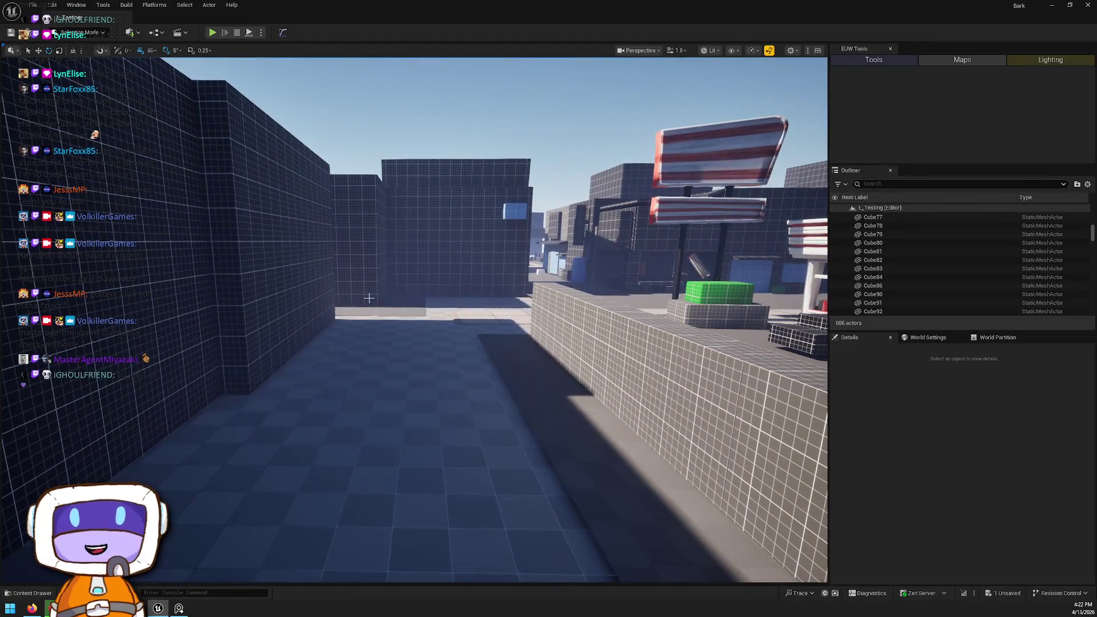
mouse_move(369, 298)
mouse_down()
mouse_move(428, 314)
mouse_move(635, 253)
mouse_move(358, 292)
mouse_move(289, 286)
mouse_up()
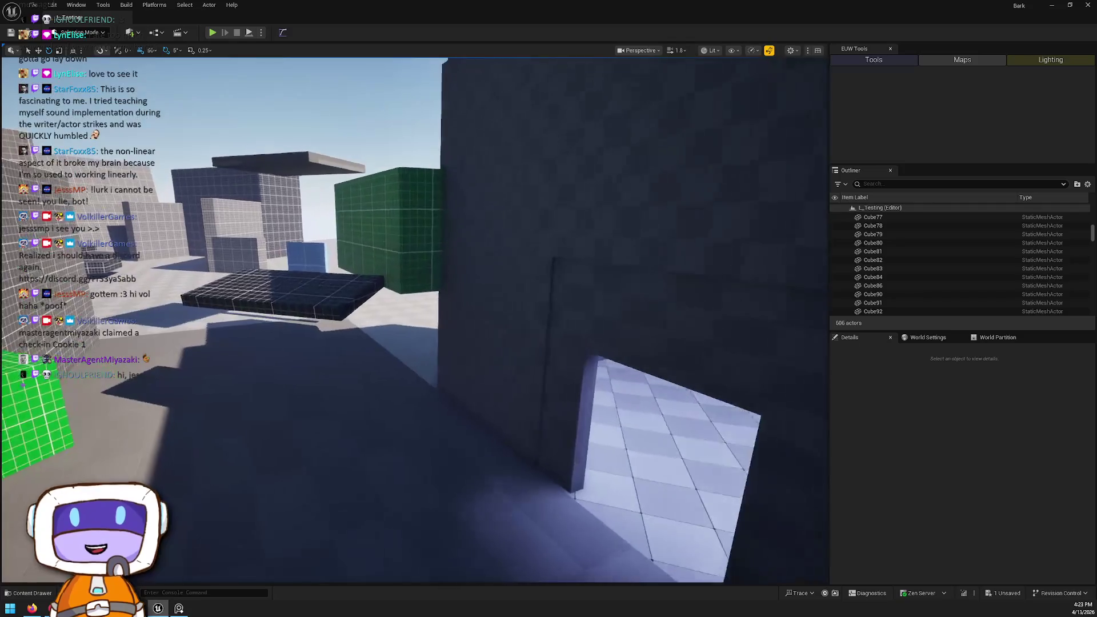
click(351, 300)
mouse_move(351, 300)
mouse_down()
mouse_move(372, 318)
mouse_move(371, 389)
mouse_move(291, 359)
mouse_up()
key(Delete)
click(292, 358)
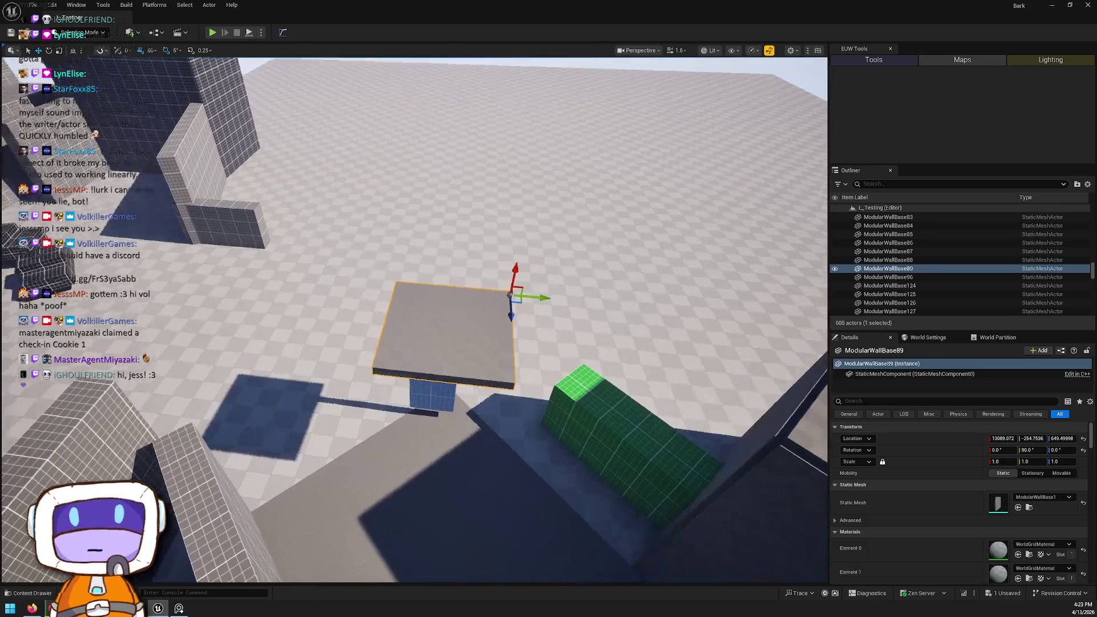
Step: Delete the floating slab and blue wall piece, then move over to the green courtyard
ctrl+click(426, 391)
key(Delete)
drag(426, 392, 425, 343)
drag(365, 323, 364, 300)
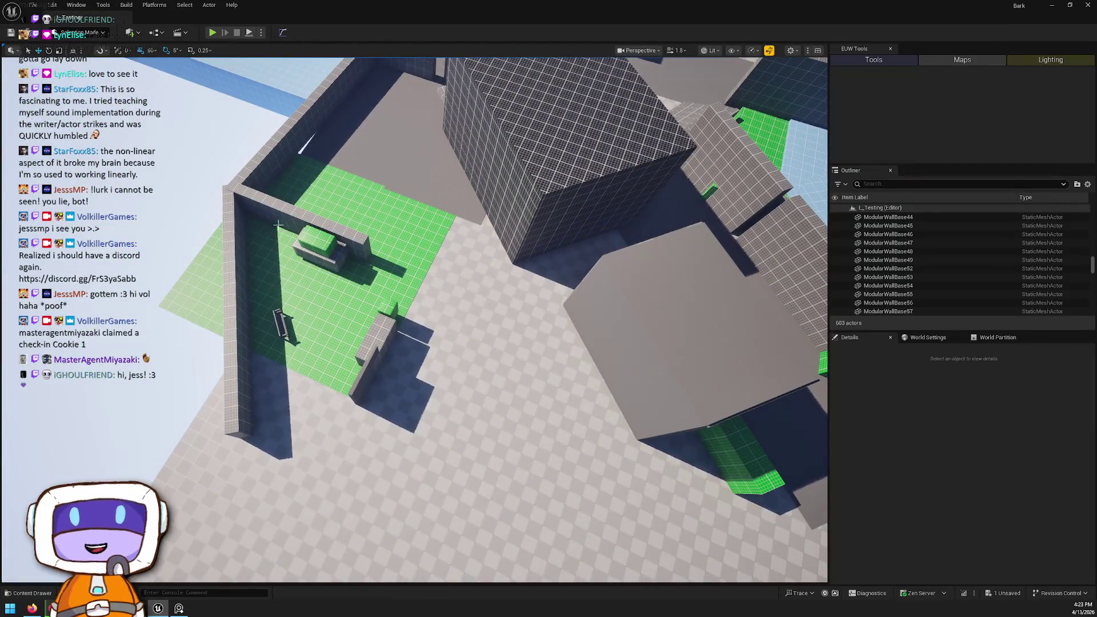
Step: Rotate the green floor plane to -40 degrees and reposition it
click(308, 266)
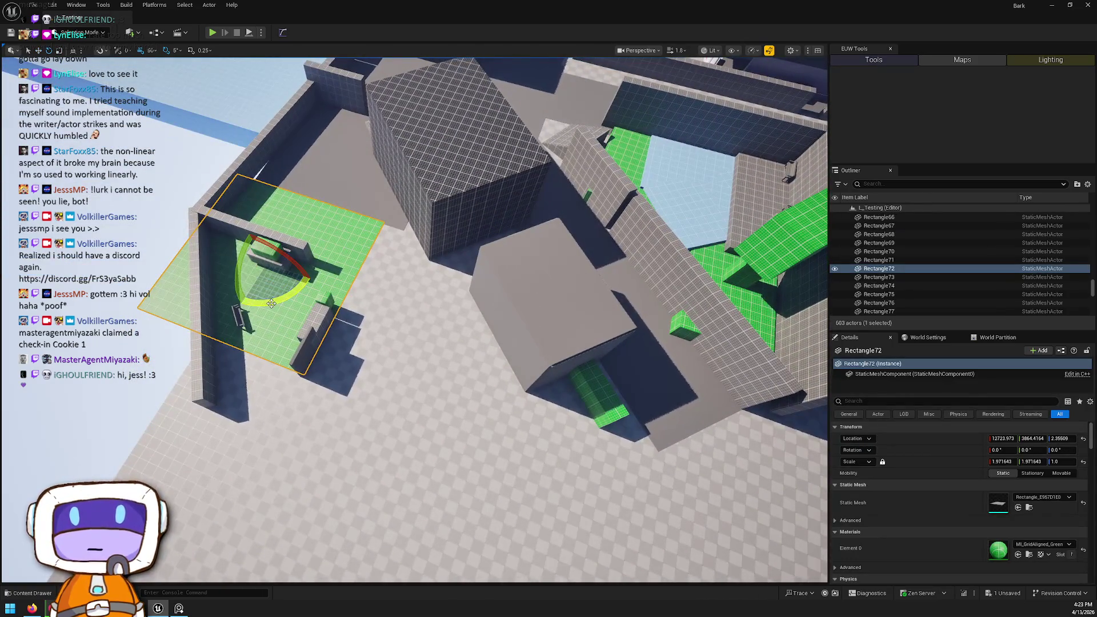
drag(272, 304, 267, 307)
mouse_move(271, 302)
mouse_down()
mouse_move(310, 307)
mouse_move(357, 335)
mouse_move(382, 325)
mouse_up()
key(w)
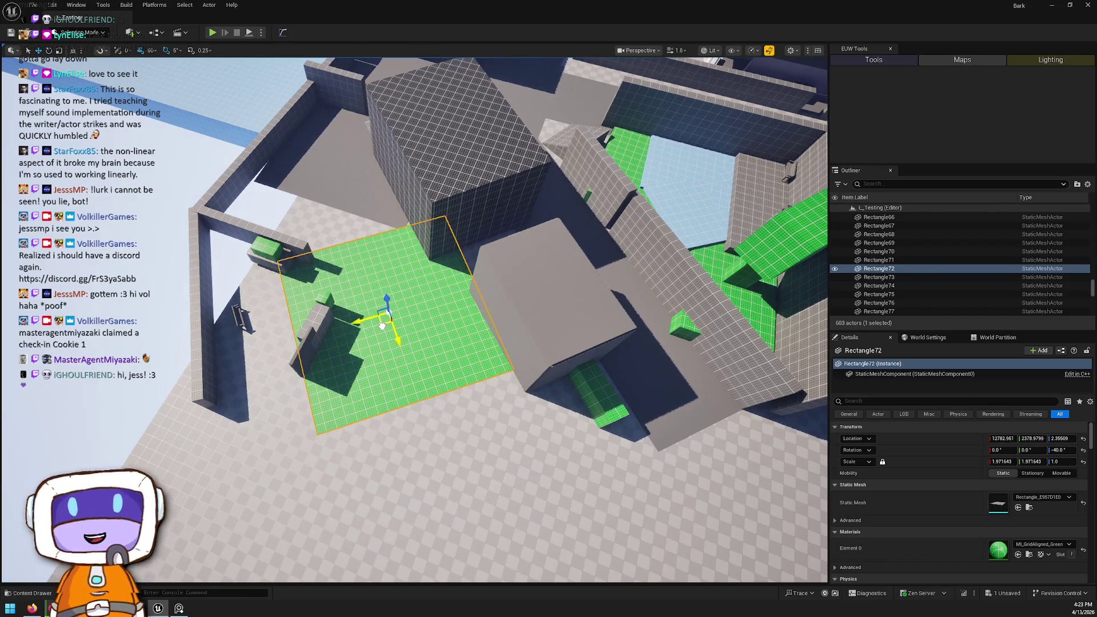
Step: Turn the wall pieces beside the floor 45 degrees
click(302, 347)
ctrl+click(306, 337)
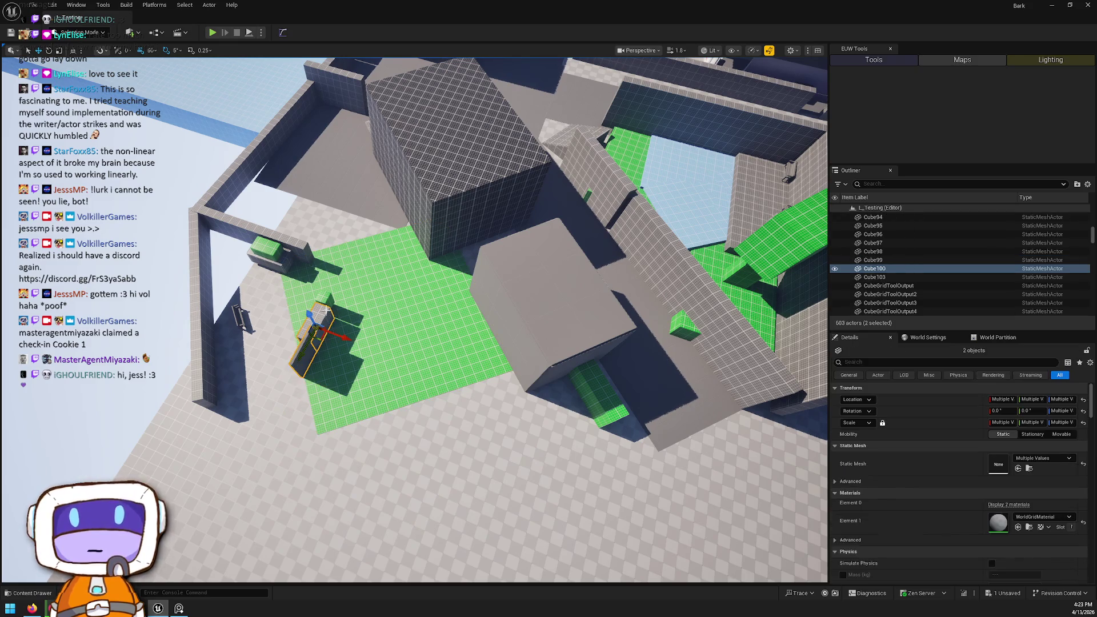
key(f)
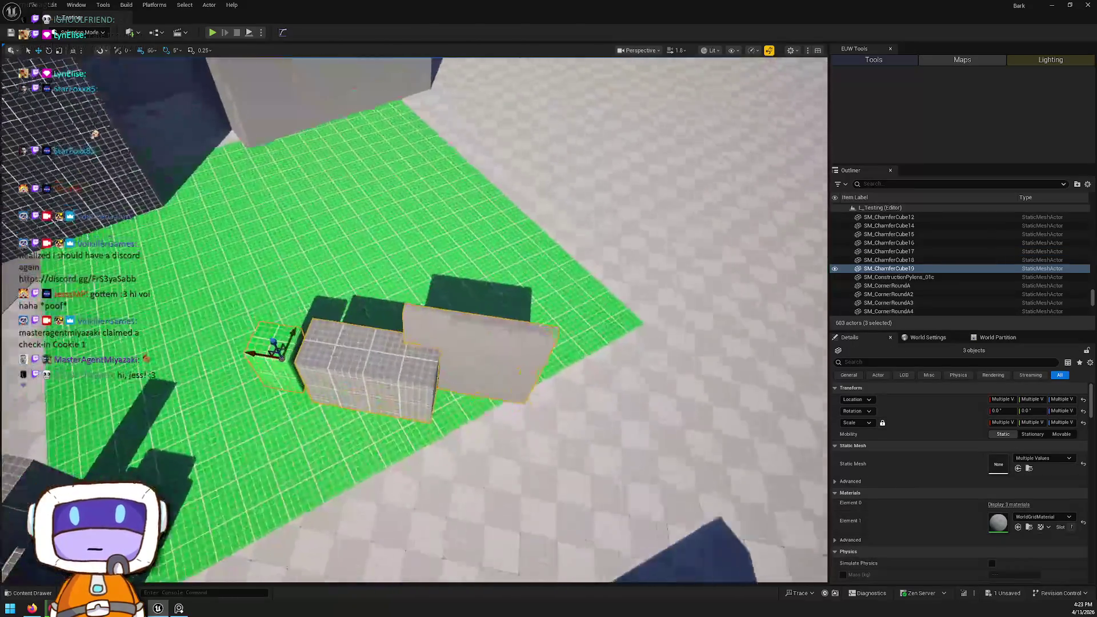
scroll(414, 320, down, 3)
scroll(267, 405, down, 3)
key(e)
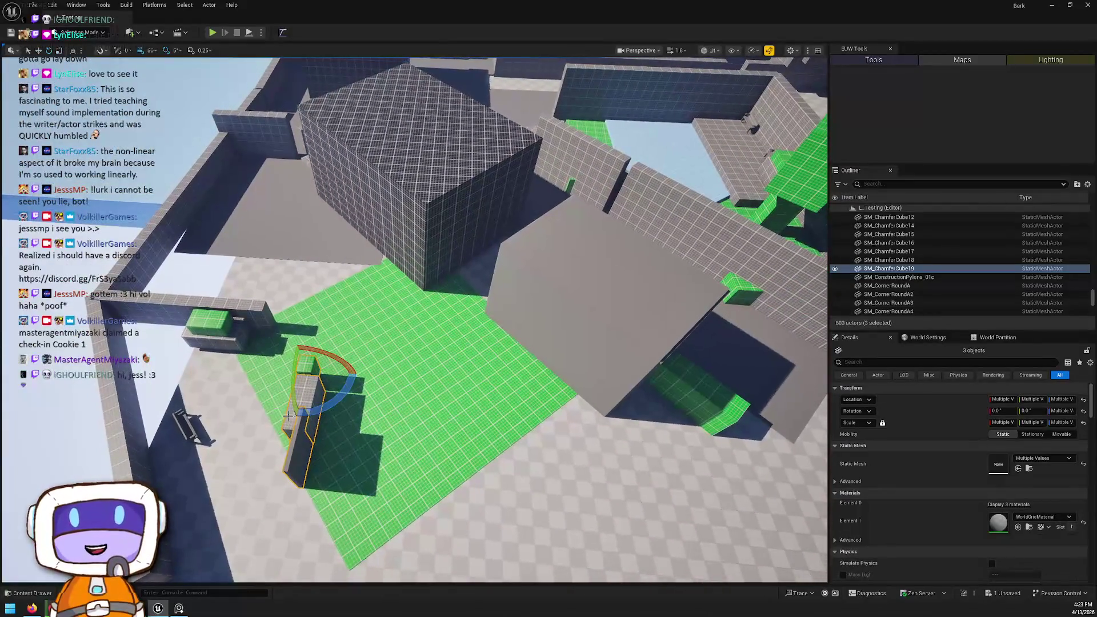
mouse_move(319, 333)
mouse_down()
mouse_move(284, 339)
mouse_move(502, 339)
mouse_move(489, 315)
mouse_up()
click(489, 315)
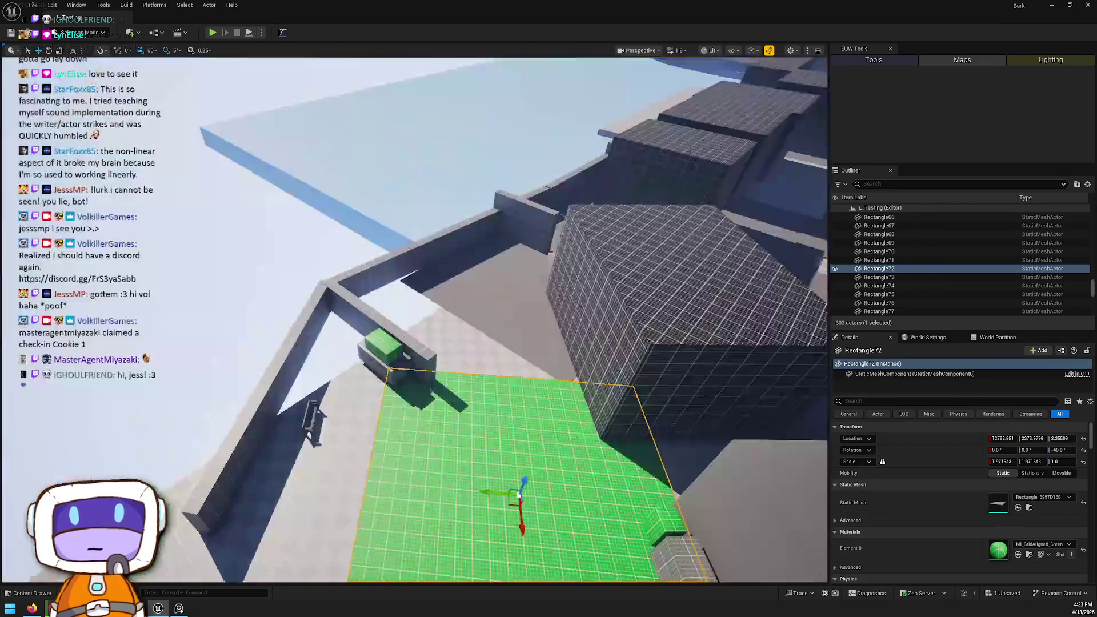
Step: Rotate the short wall, left wall and small planter -65 degrees and move them onto the green floor
drag(263, 269, 263, 268)
click(262, 269)
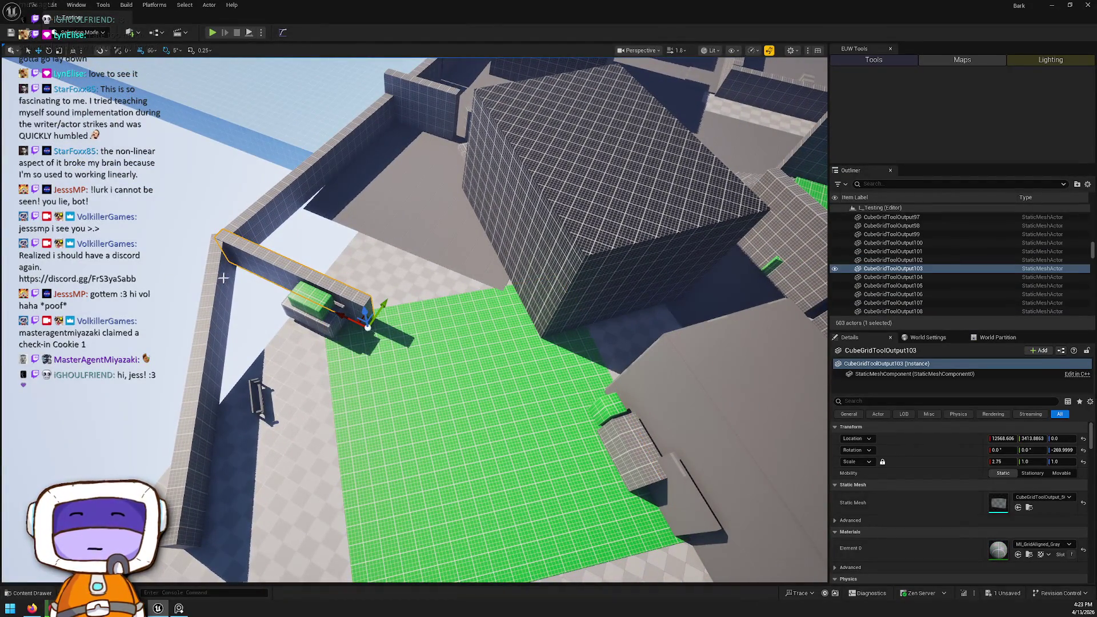
ctrl+click(211, 284)
click(309, 323)
ctrl+click(315, 297)
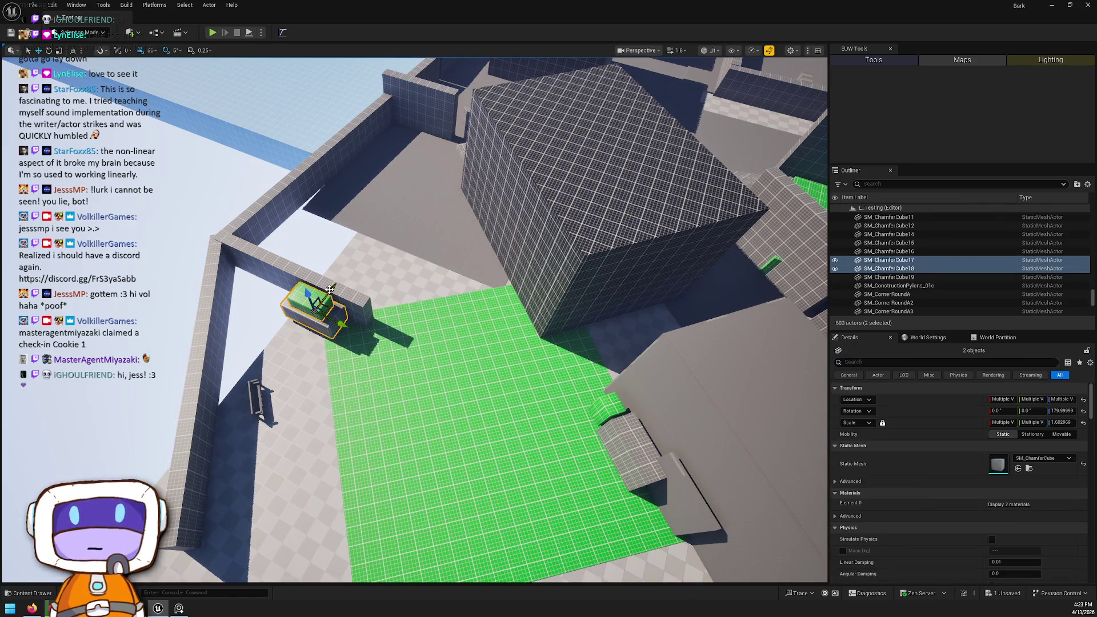
ctrl+click(329, 290)
key(e)
mouse_move(374, 370)
mouse_down()
mouse_move(323, 312)
mouse_move(382, 358)
mouse_up()
key(w)
mouse_move(335, 333)
mouse_down()
mouse_move(496, 328)
mouse_move(480, 297)
mouse_move(422, 286)
mouse_up()
Step: Turn the long left wall diagonal and slide it with the diagonal strip toward the floor
click(263, 309)
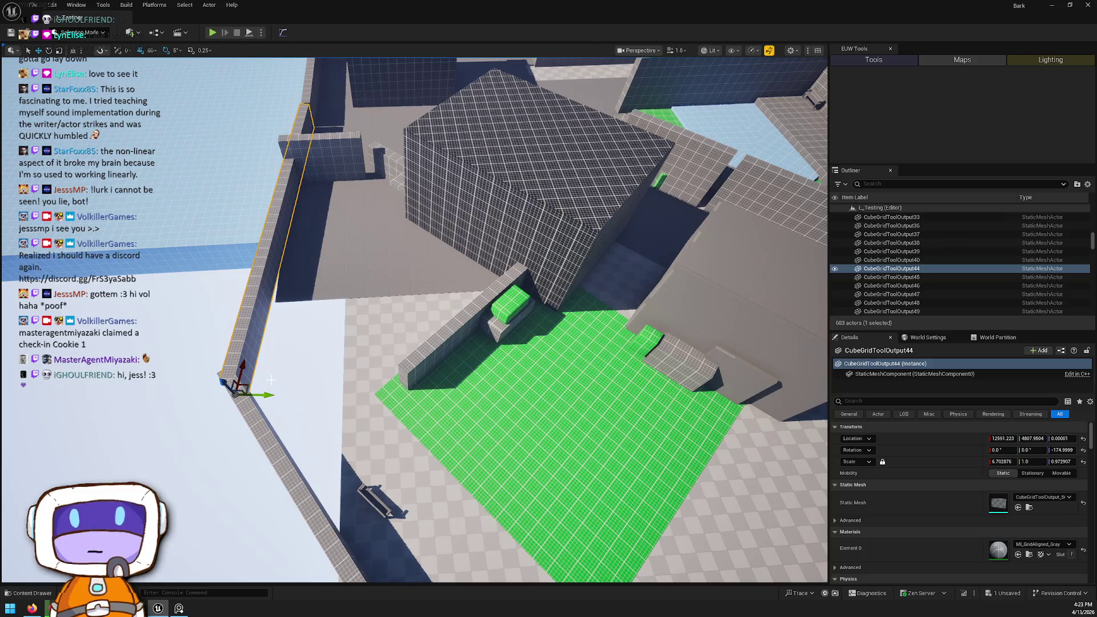
key(e)
drag(251, 422, 207, 452)
key(w)
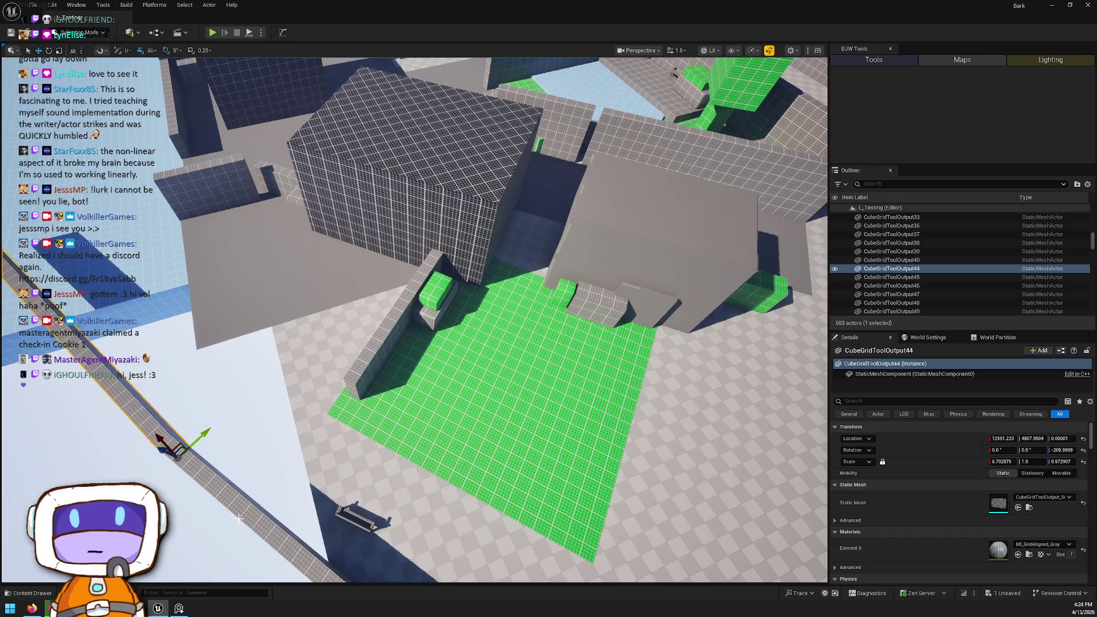
ctrl+click(242, 518)
mouse_move(159, 469)
mouse_down()
mouse_move(307, 383)
mouse_move(274, 417)
mouse_move(371, 507)
mouse_up()
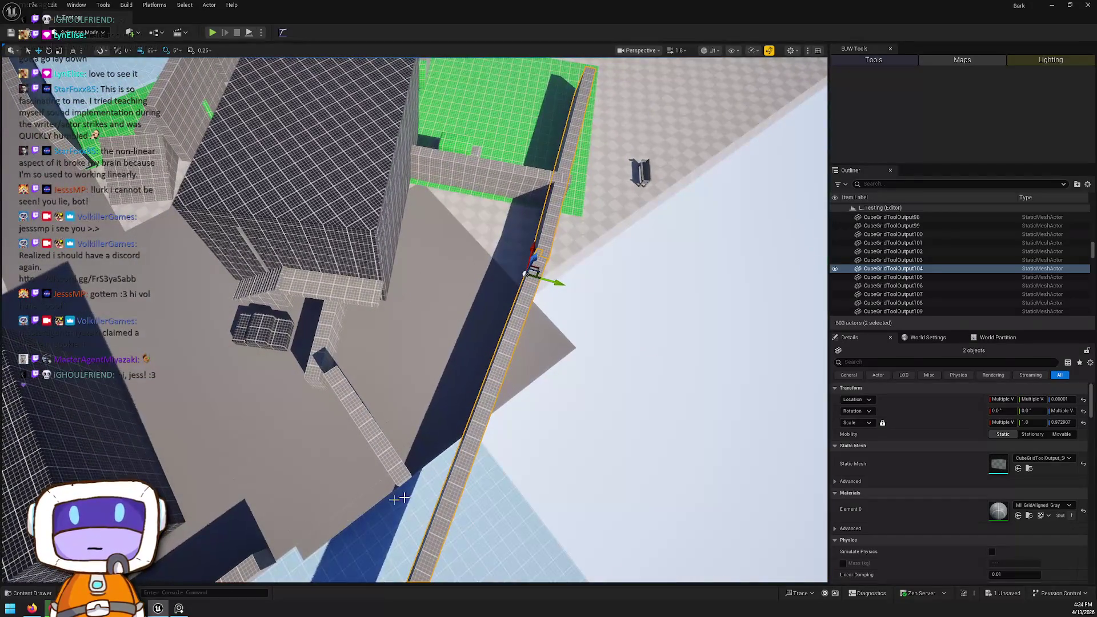
Step: Rotate the long diagonal wall by 20 degrees
click(526, 272)
drag(525, 273, 531, 286)
key(e)
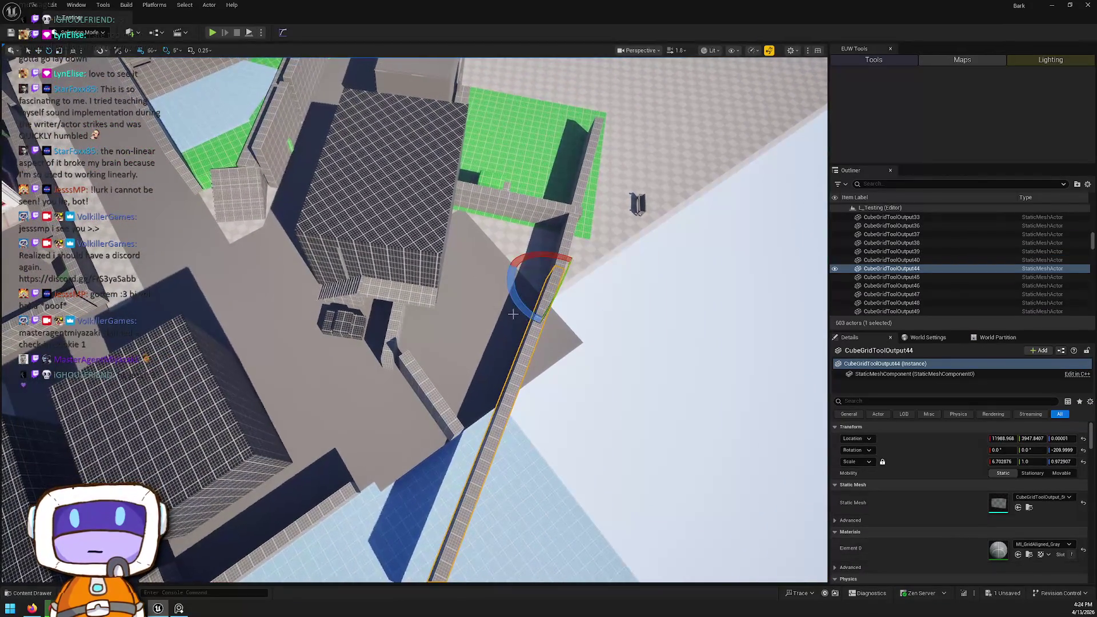
mouse_move(539, 324)
mouse_down()
mouse_move(522, 308)
mouse_move(547, 290)
mouse_up()
key(w)
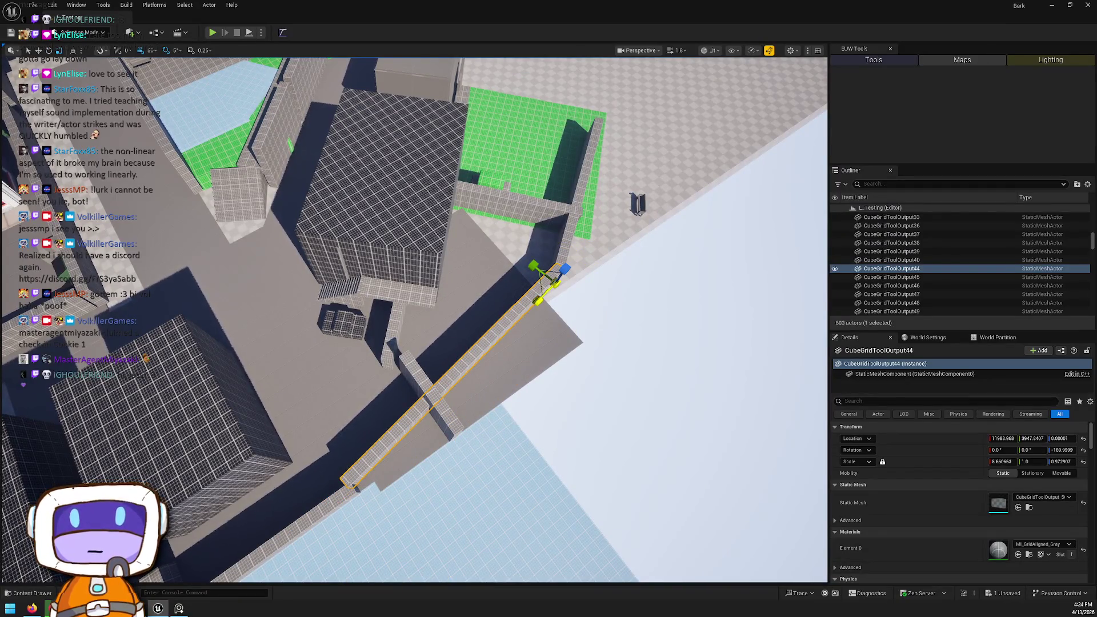
key(e)
Step: Narrow the Rectangle72 green floor and lengthen CubeGridToolOutput104 along its edge
mouse_move(414, 320)
mouse_down()
mouse_move(371, 280)
mouse_move(407, 316)
mouse_move(371, 283)
mouse_move(350, 323)
mouse_up()
click(406, 316)
key(w)
click(300, 357)
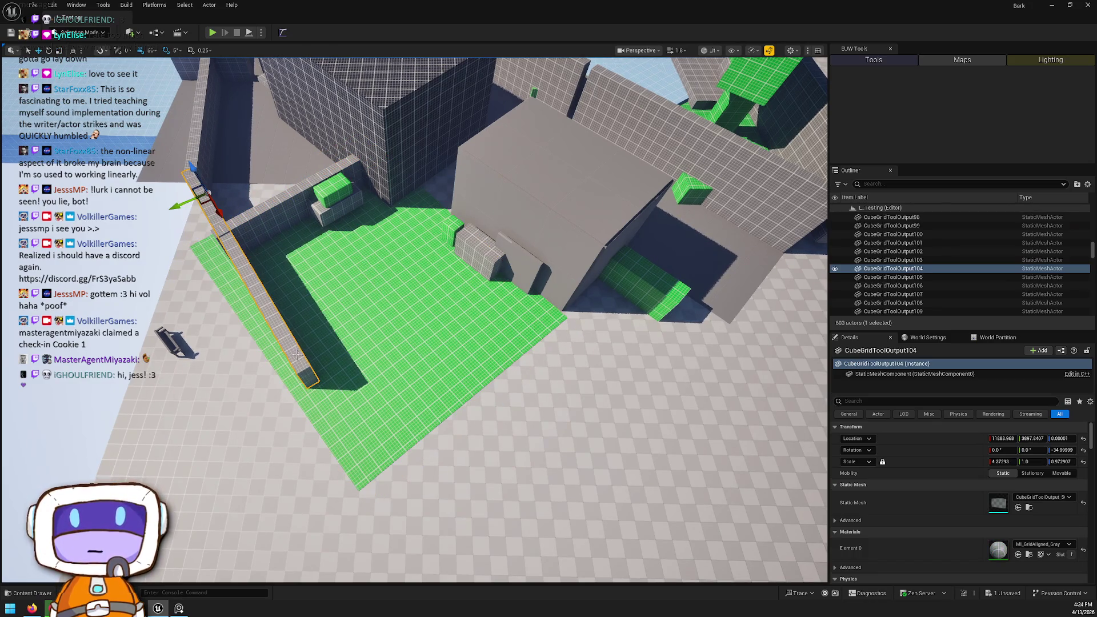
mouse_move(222, 213)
mouse_down()
mouse_move(187, 203)
mouse_move(460, 238)
mouse_move(407, 234)
mouse_move(420, 223)
mouse_move(546, 309)
mouse_move(547, 322)
mouse_move(531, 308)
mouse_move(486, 335)
mouse_move(508, 320)
mouse_up()
Step: Duplicate the wall and turn the copy to run the other way
key(e)
key(w)
key(Escape)
Step: Shorten the gridded slab CubeGridToolOutput113 to about 0.93 X so it ends at the tall wall
mouse_move(366, 256)
mouse_down()
mouse_move(303, 217)
mouse_move(332, 228)
mouse_up()
drag(377, 286, 377, 285)
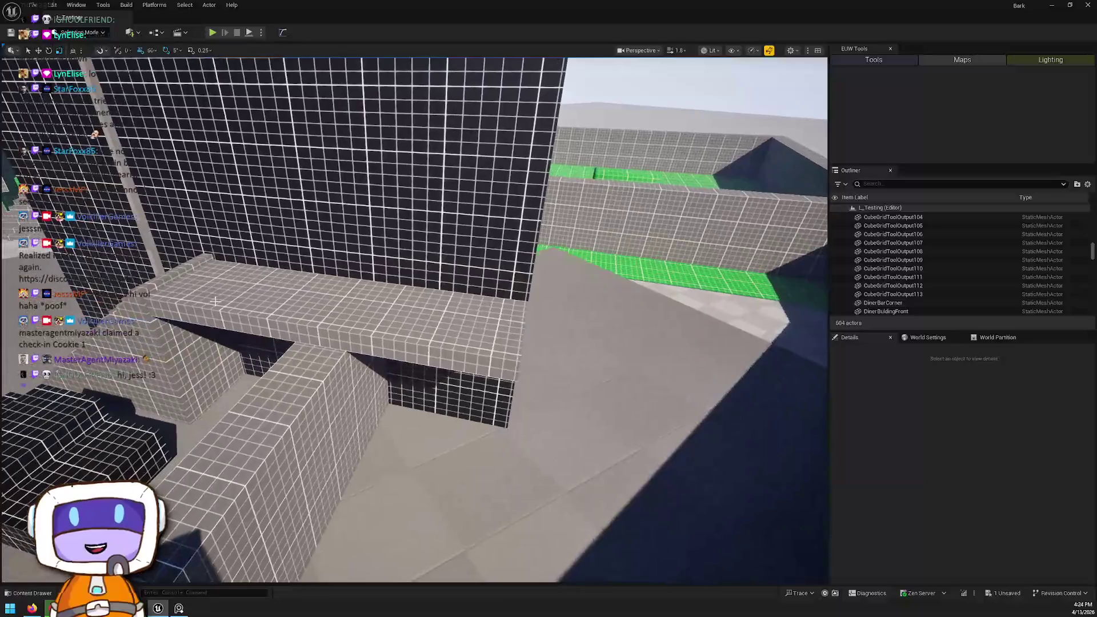
click(399, 323)
mouse_move(238, 276)
mouse_down()
mouse_move(213, 280)
mouse_move(297, 268)
mouse_up()
Step: Inspect wall CubeGridToolOutput103 from low down and bring up the Content Drawer
mouse_move(158, 298)
mouse_down()
mouse_move(172, 257)
mouse_move(158, 298)
mouse_up()
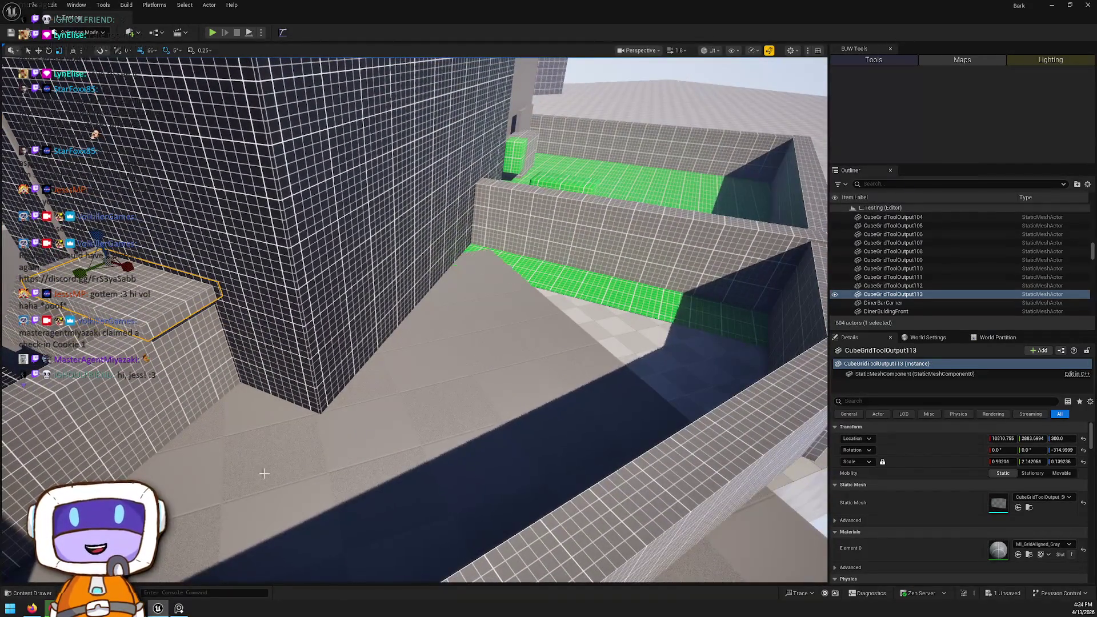
mouse_move(607, 236)
mouse_down()
mouse_move(571, 245)
mouse_move(560, 274)
mouse_move(594, 245)
mouse_up()
drag(515, 285, 492, 309)
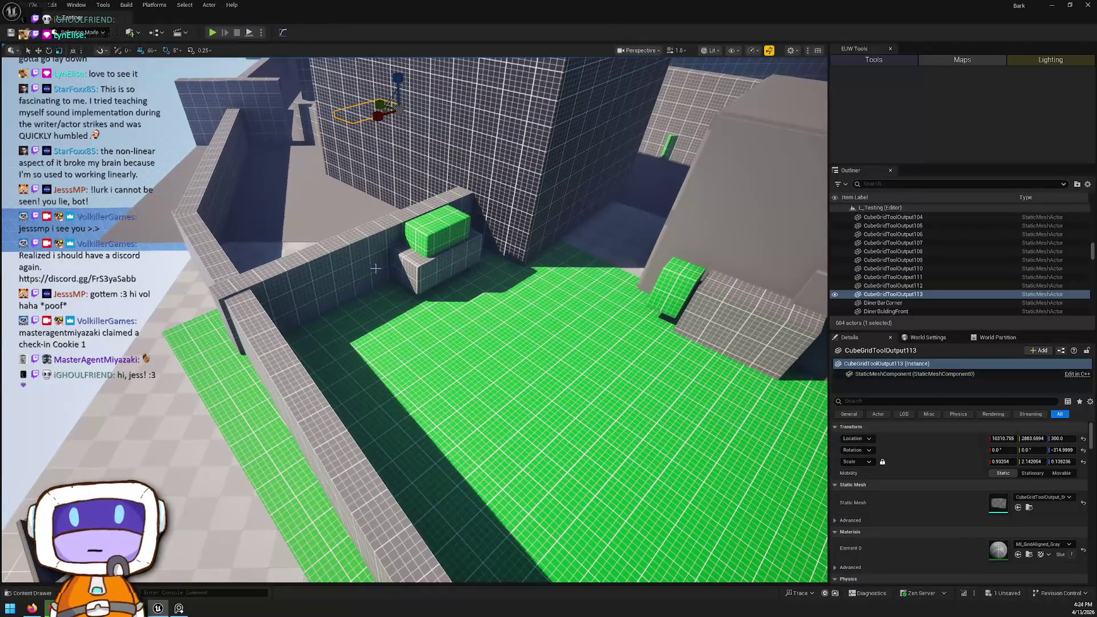
click(400, 320)
mouse_move(400, 320)
mouse_down()
mouse_move(435, 286)
mouse_move(411, 308)
mouse_move(400, 298)
mouse_up()
key(ctrl+space)
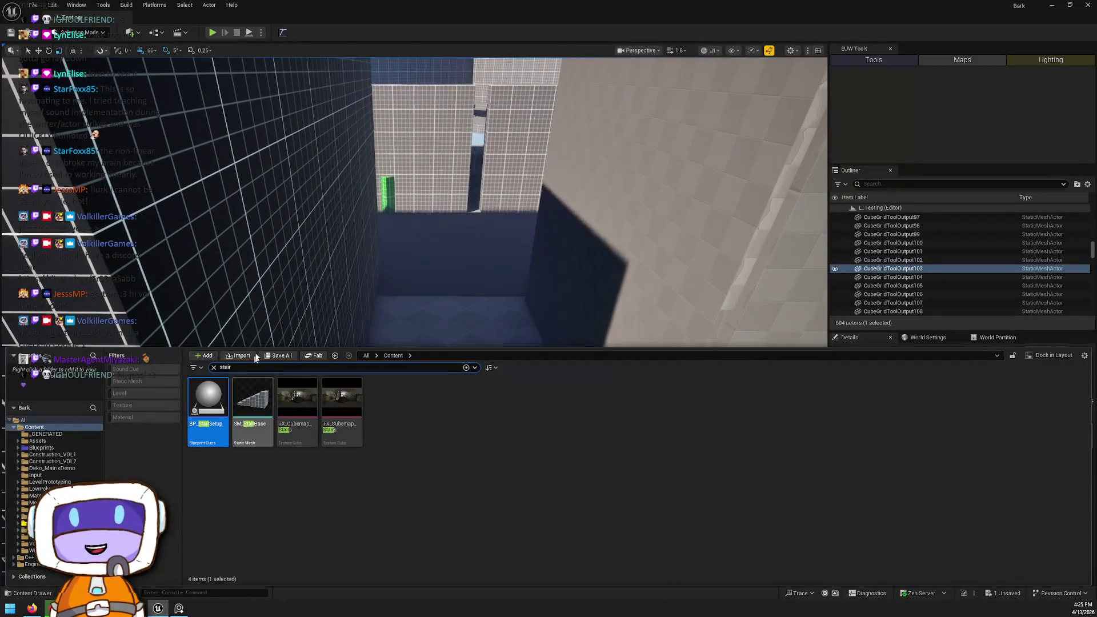
Step: Place SM_construction_fence_01a in the corridor, rotated -45° and scaled uniformly to 1.69
click(363, 369)
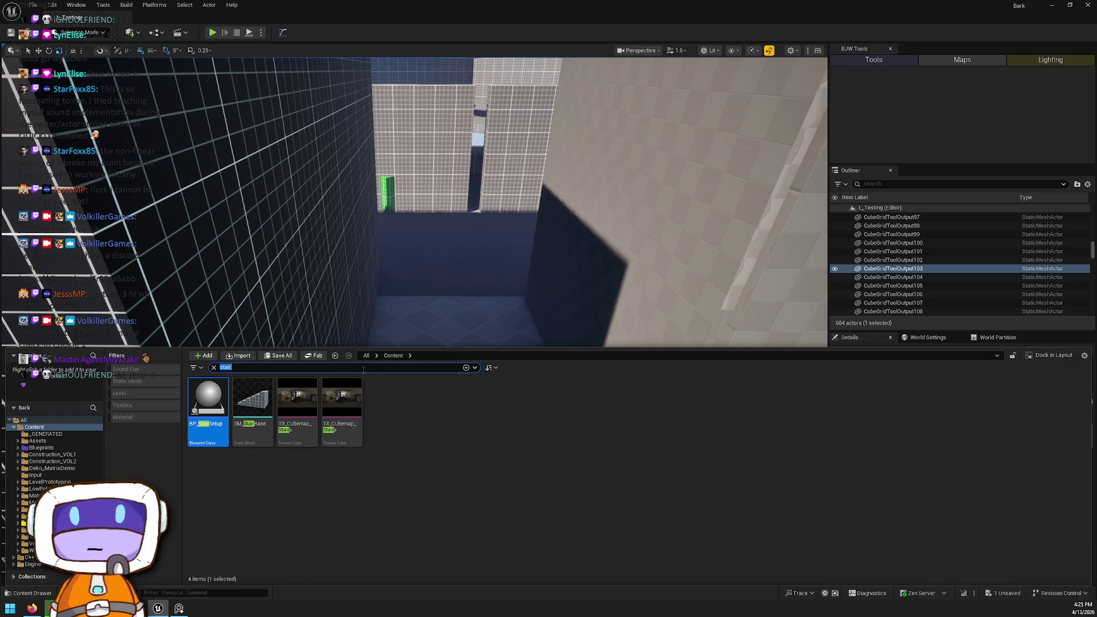
text(sta)
text(fence)
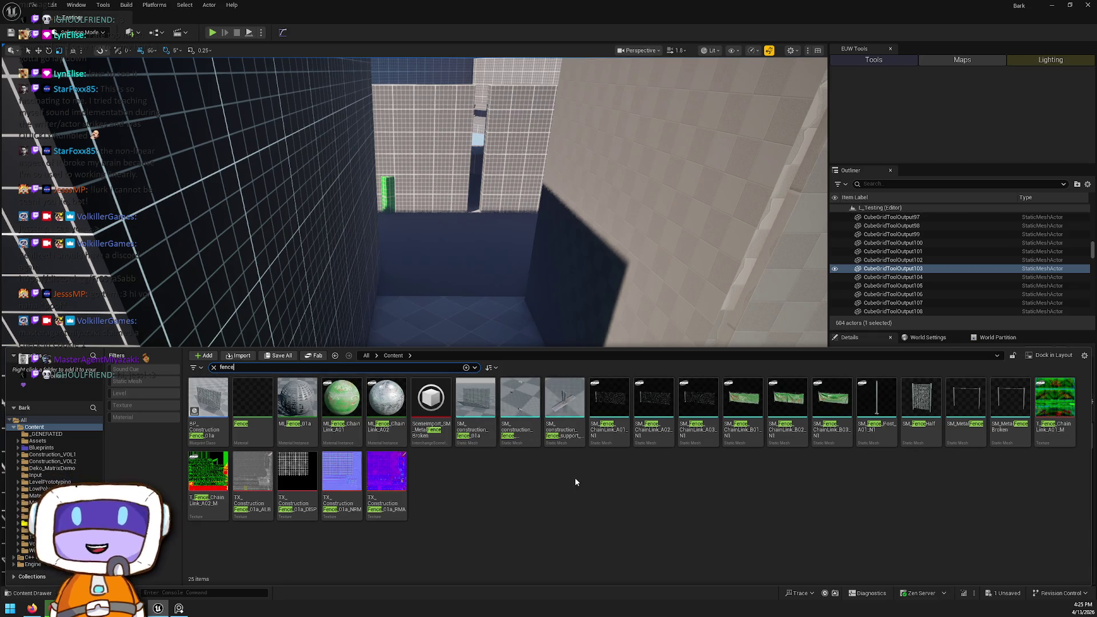
mouse_move(485, 435)
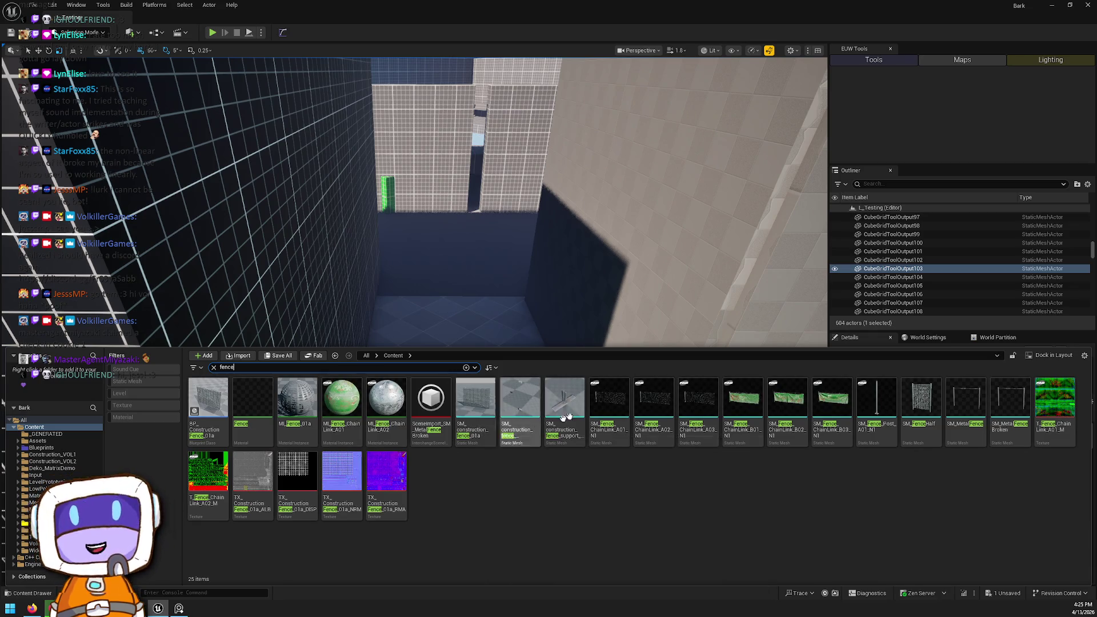
mouse_move(456, 434)
mouse_down()
mouse_move(497, 367)
mouse_move(506, 382)
mouse_up()
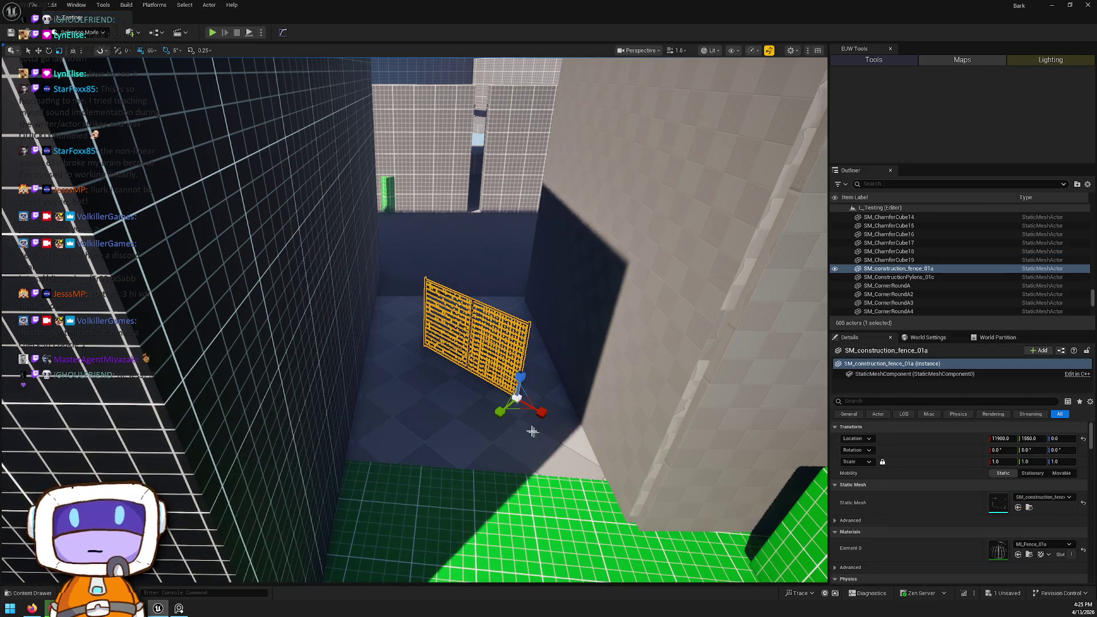
mouse_move(520, 433)
mouse_down()
mouse_move(570, 403)
mouse_move(516, 402)
mouse_up()
scroll(517, 401, up, 2)
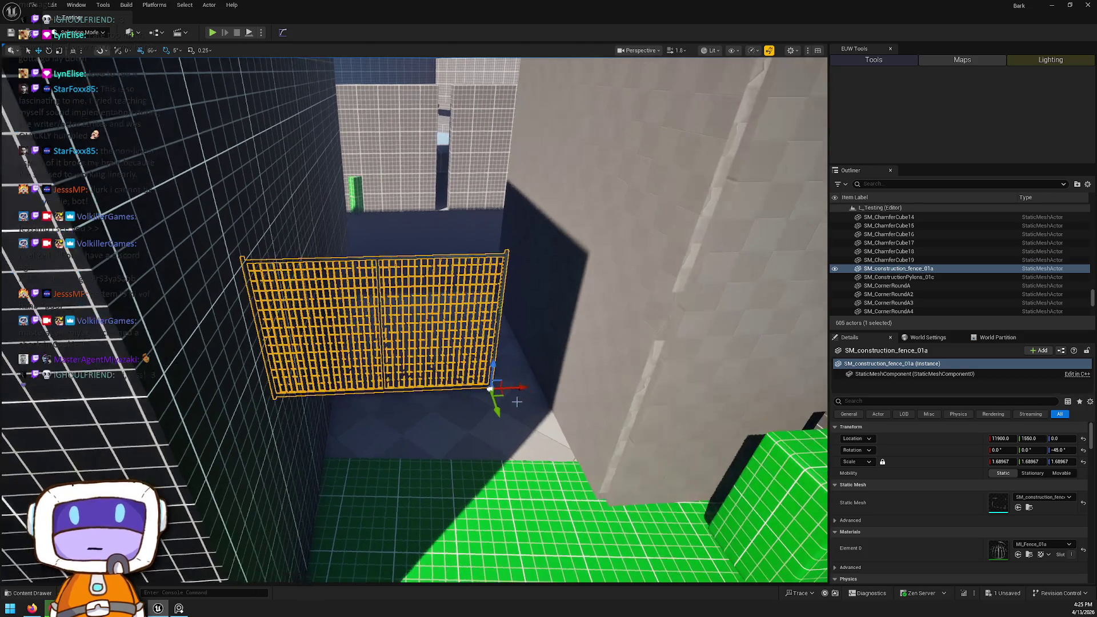
Step: Look along the fence toward the green floor and select the lower planter block
key(Escape)
drag(568, 386, 568, 343)
scroll(415, 320, down, 3)
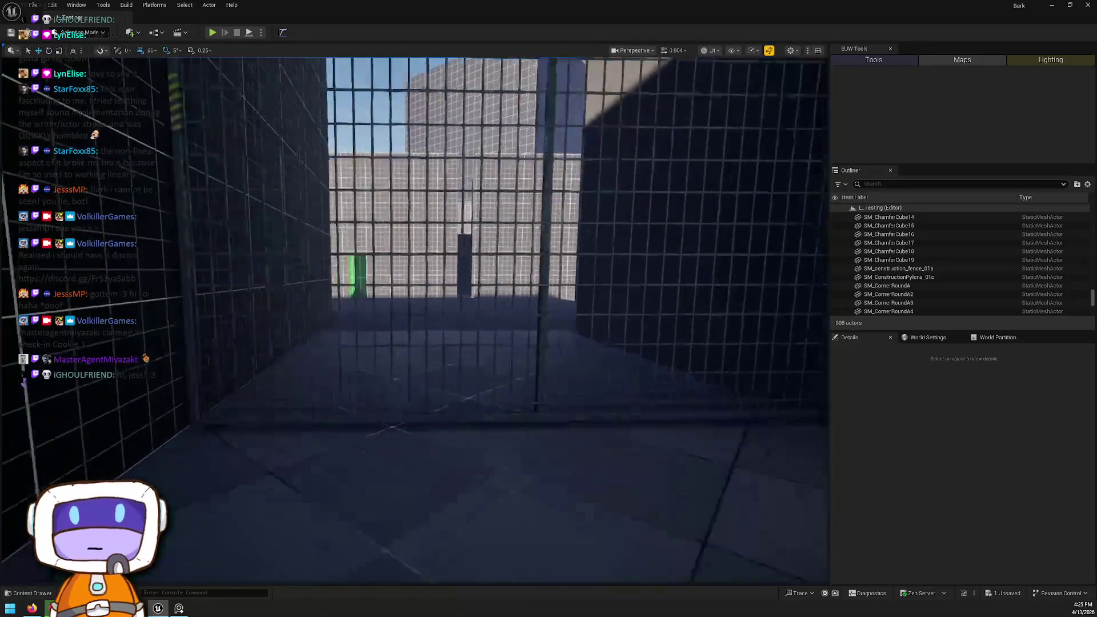
mouse_move(414, 320)
mouse_down()
mouse_move(394, 317)
mouse_move(406, 317)
mouse_move(405, 289)
mouse_move(403, 313)
mouse_move(403, 302)
mouse_up()
click(500, 291)
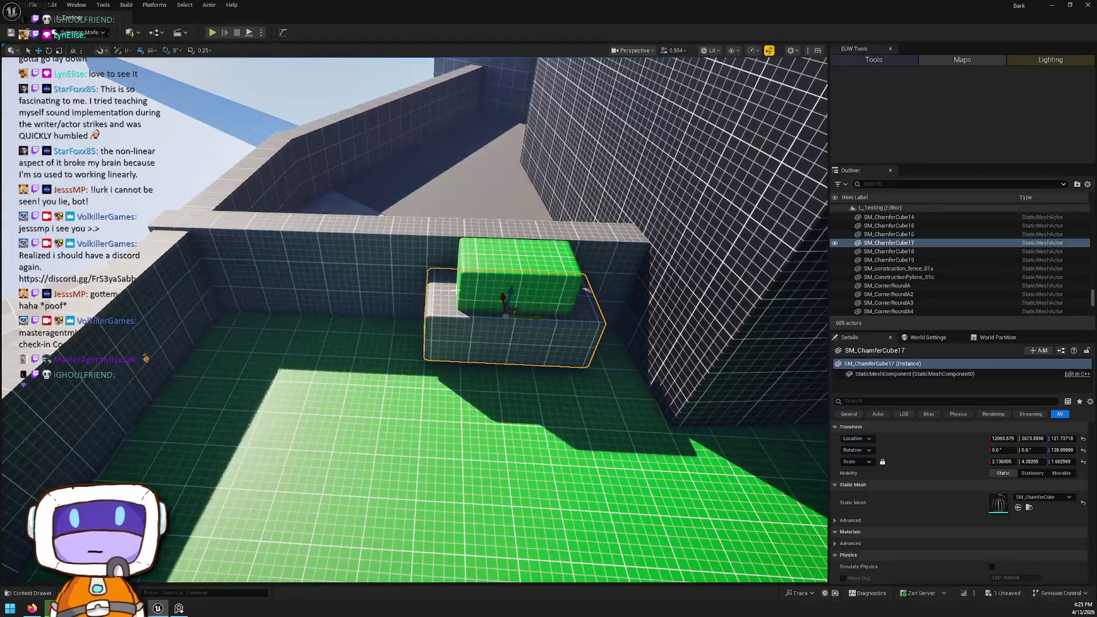
Step: Select the low wall CubeGridToolOutput103 and bring the view overhead above it
ctrl+click(506, 300)
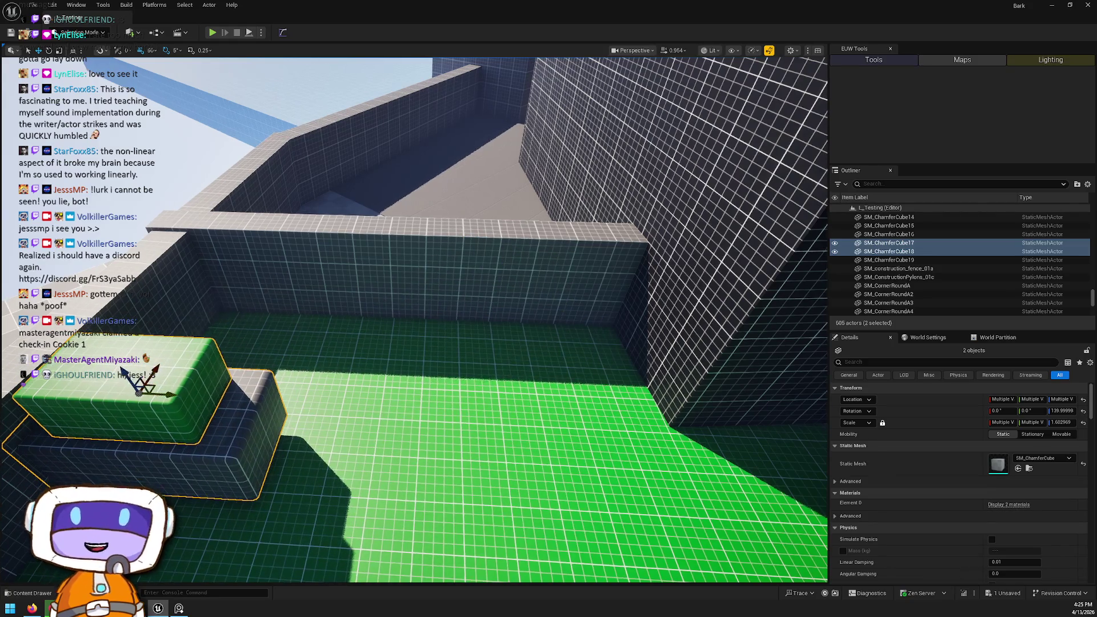
click(402, 276)
drag(402, 276, 355, 265)
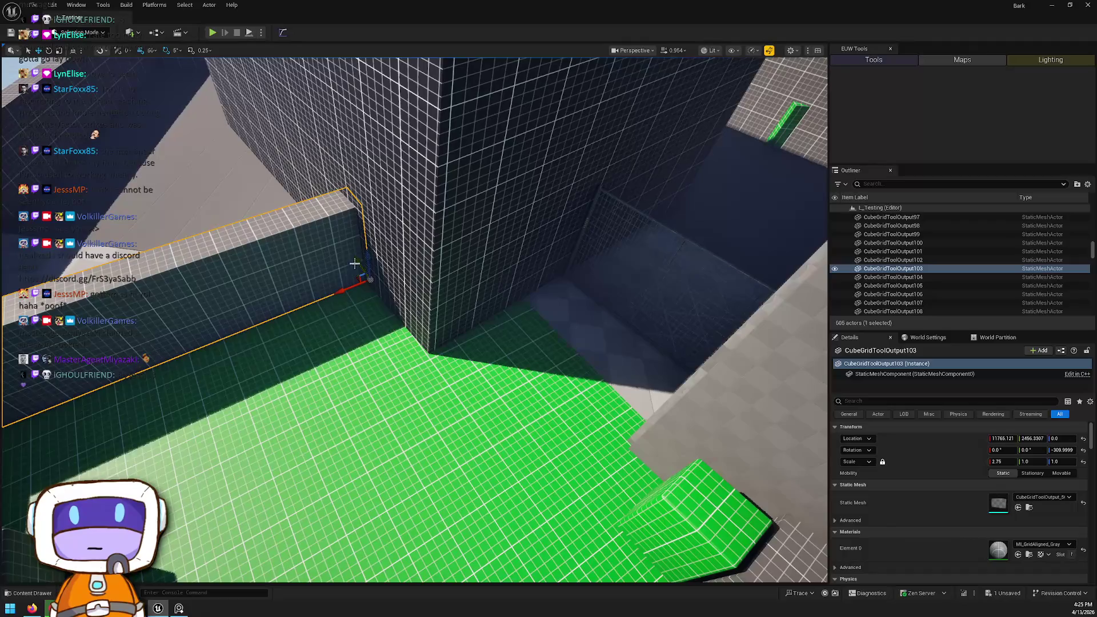
drag(409, 324, 408, 324)
drag(512, 231, 512, 232)
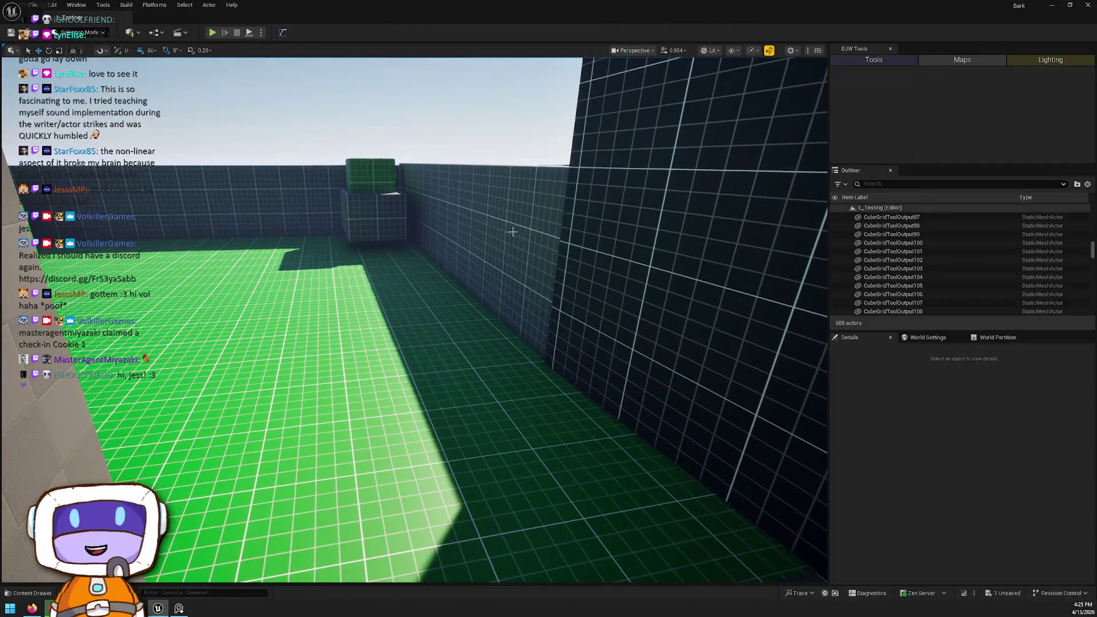
drag(449, 260, 449, 260)
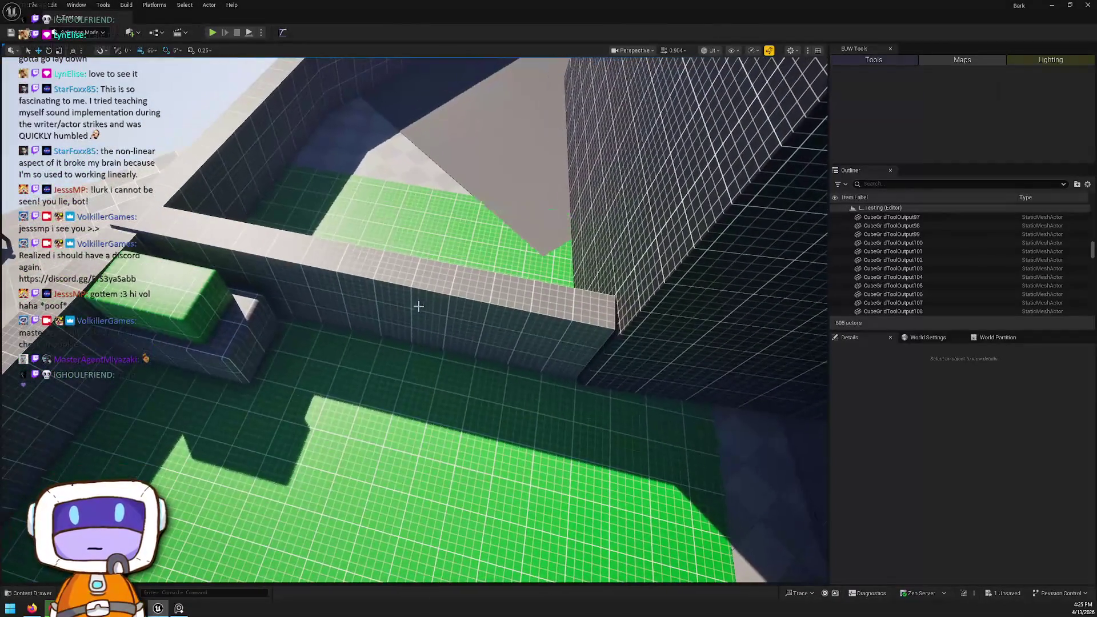
click(547, 350)
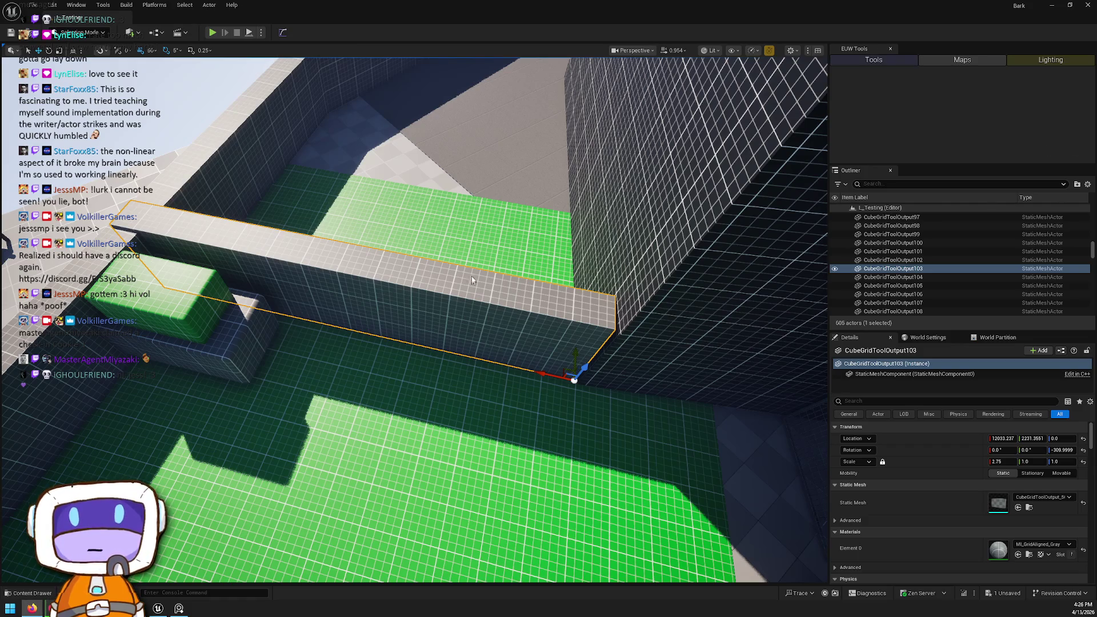
drag(564, 339, 643, 306)
Step: Rotate CubeGridToolOutput103 a further 5° and thin it to 0.42 Y scale
key(e)
drag(531, 311, 537, 315)
key(w)
mouse_move(544, 250)
mouse_down()
mouse_move(497, 280)
mouse_move(483, 257)
mouse_move(412, 358)
mouse_up()
key(Escape)
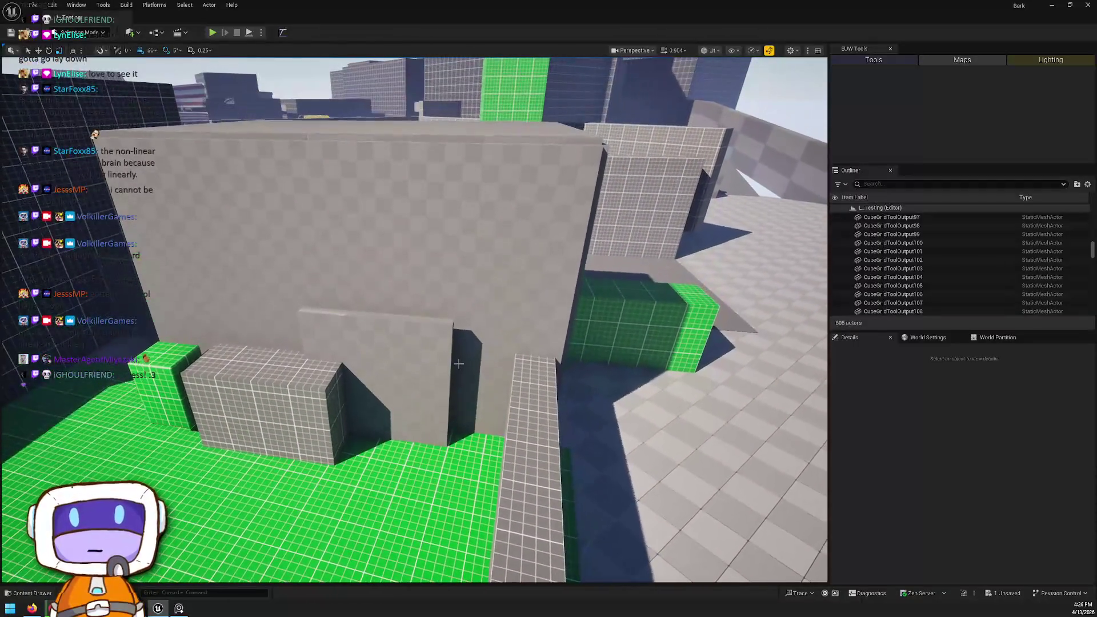
Step: Narrow ModularWallBase96 to about 0.04 Y scale and shift it sideways beside the walkway
click(413, 359)
drag(1032, 462, 1022, 462)
drag(478, 449, 513, 443)
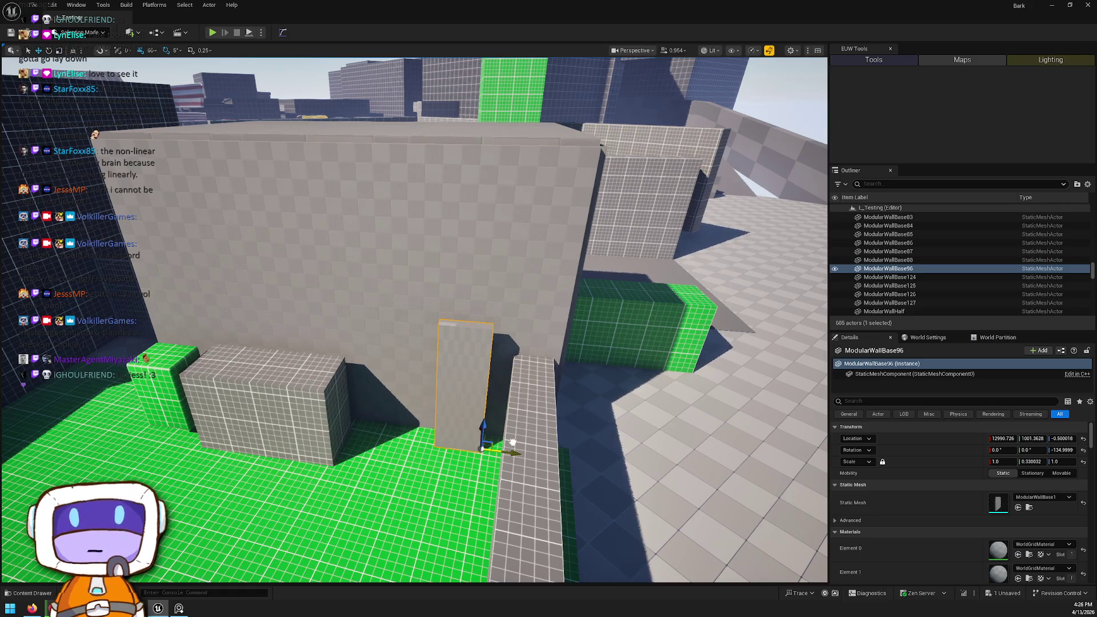
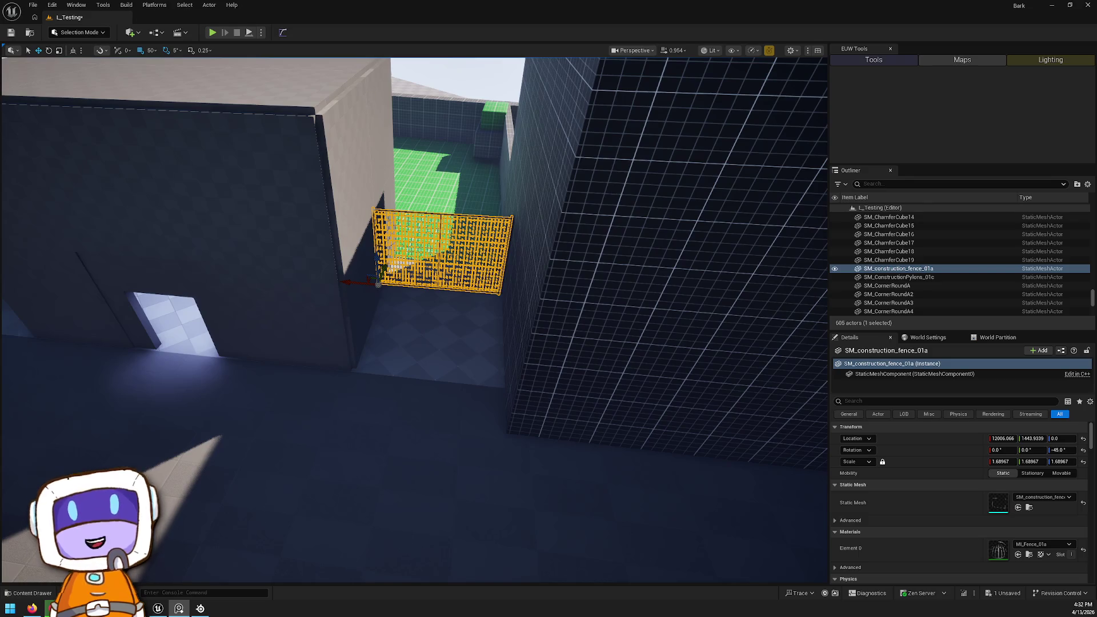
Step: Rotate the second construction fence SM_construction_fence_01a2 to Z 0° and shift it along Y
drag(577, 328, 628, 365)
mouse_move(400, 344)
mouse_down()
mouse_move(411, 320)
mouse_move(400, 354)
mouse_move(394, 343)
mouse_move(45, 367)
mouse_move(262, 372)
mouse_move(497, 331)
mouse_move(429, 226)
mouse_move(568, 367)
mouse_move(392, 362)
mouse_move(393, 400)
mouse_move(343, 388)
mouse_move(320, 474)
mouse_up()
key(e)
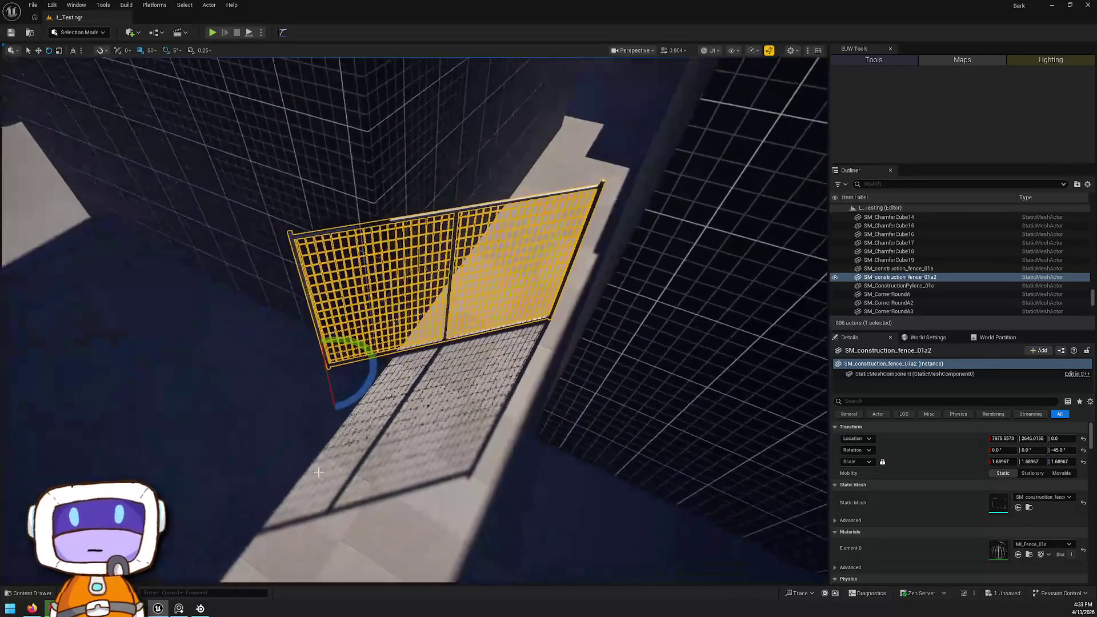
mouse_move(343, 400)
mouse_down()
mouse_move(274, 368)
mouse_move(307, 392)
mouse_move(368, 386)
mouse_move(328, 360)
mouse_move(375, 314)
mouse_move(389, 320)
mouse_move(400, 269)
mouse_move(333, 442)
mouse_up()
key(w)
key(Escape)
key(ctrl+space)
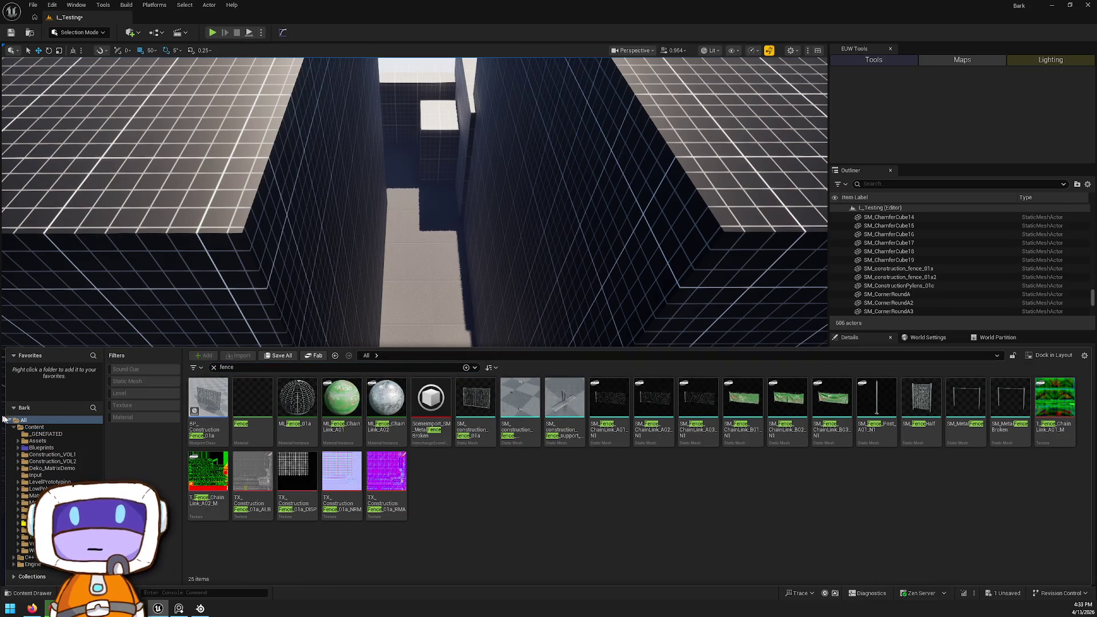
Step: Browse to Content > Blueprints > Interact and drop BP_InteractBase in the corridor before the fence
click(59, 454)
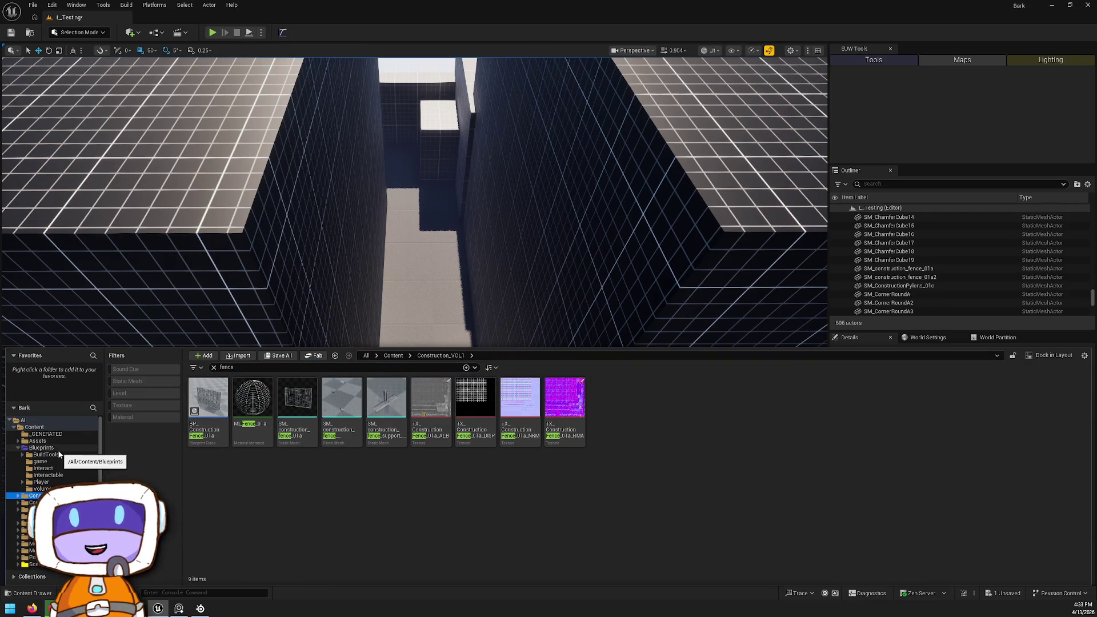
click(60, 441)
click(58, 448)
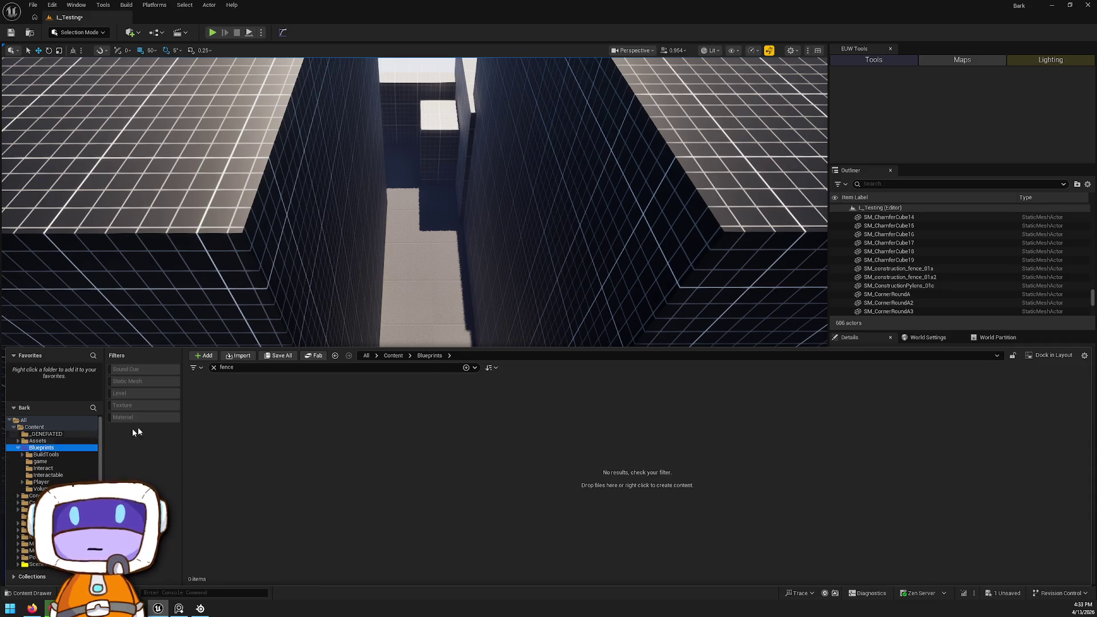
click(214, 368)
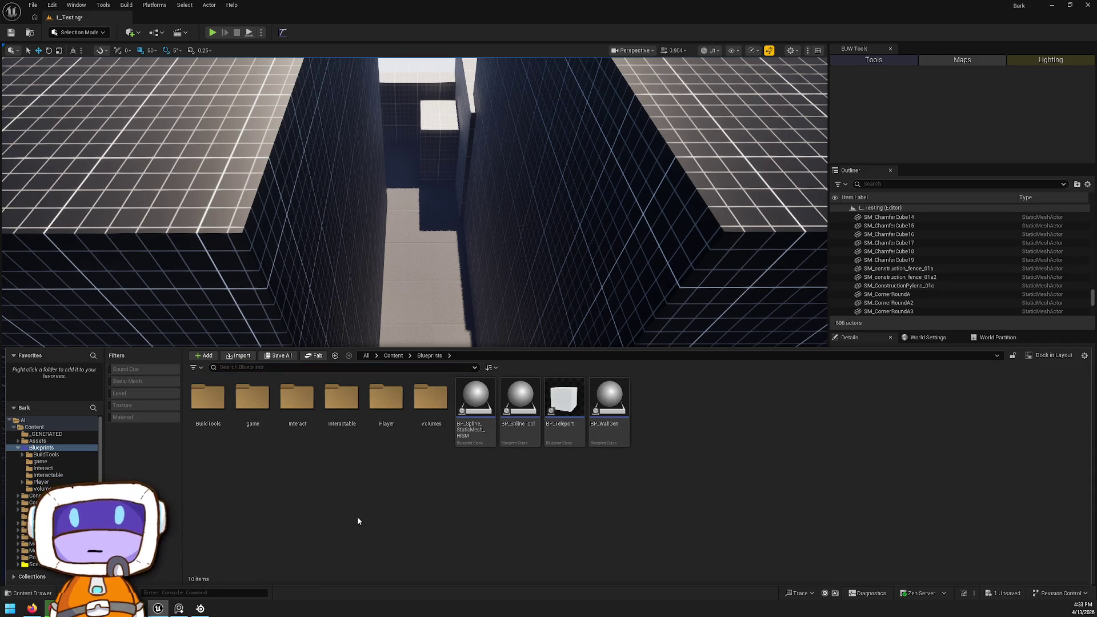
double_click(342, 400)
key(alt+Left)
double_click(298, 400)
mouse_move(208, 403)
mouse_down()
mouse_move(514, 400)
mouse_move(430, 359)
mouse_up()
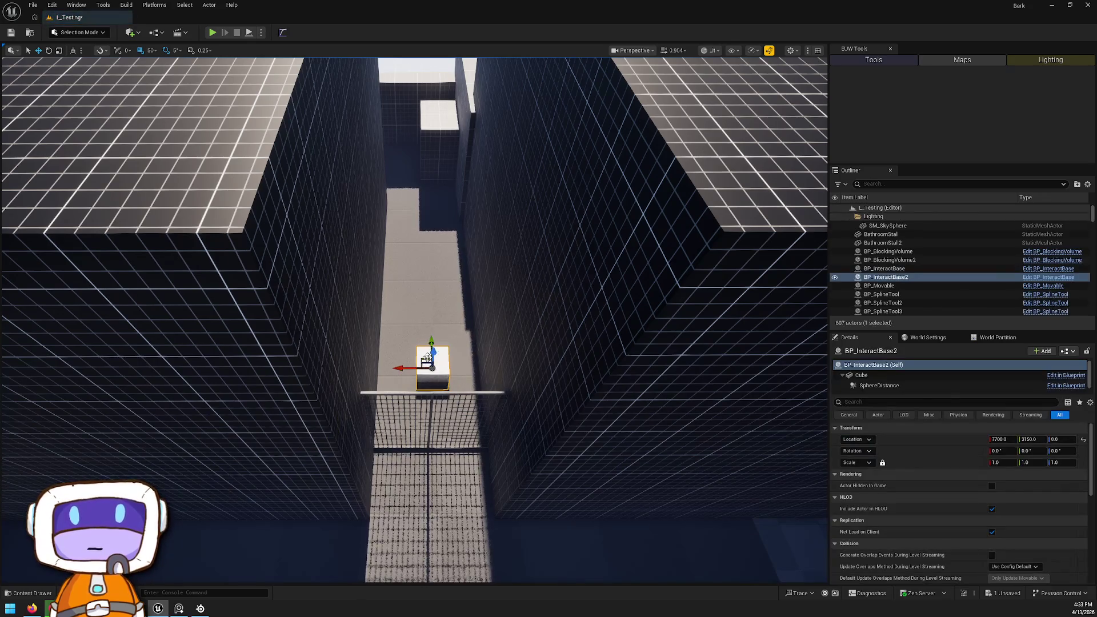
Step: Open BP_InteractBase for editing and delete its Spawn System at Location nodes from the EventGraph
right_click(430, 360)
click(493, 100)
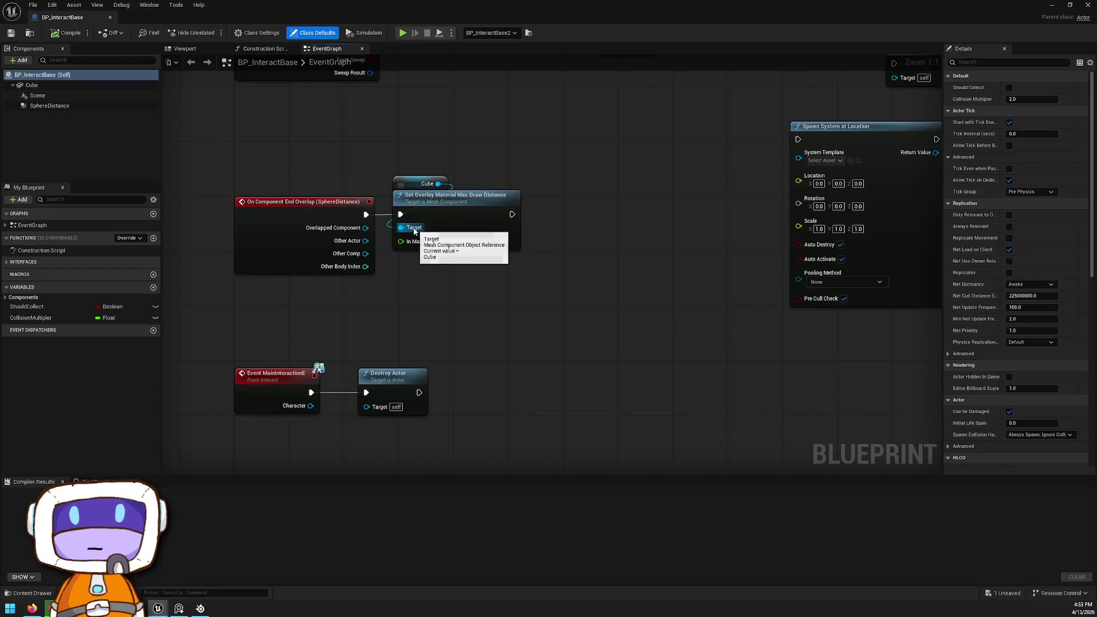
scroll(522, 290, down, 2)
mouse_move(536, 302)
mouse_down()
mouse_move(523, 284)
mouse_move(428, 243)
mouse_move(717, 184)
mouse_move(688, 274)
mouse_up()
mouse_move(644, 119)
mouse_down()
mouse_move(822, 345)
mouse_move(798, 312)
mouse_up()
key(Delete)
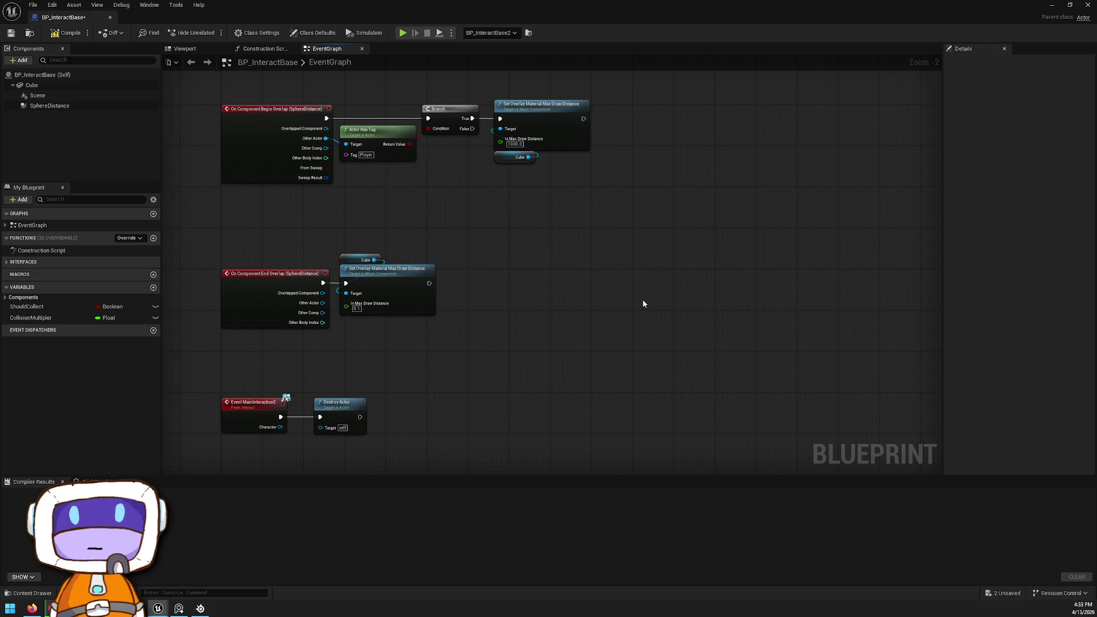
mouse_move(643, 182)
mouse_down()
mouse_move(862, 181)
mouse_move(848, 117)
mouse_up()
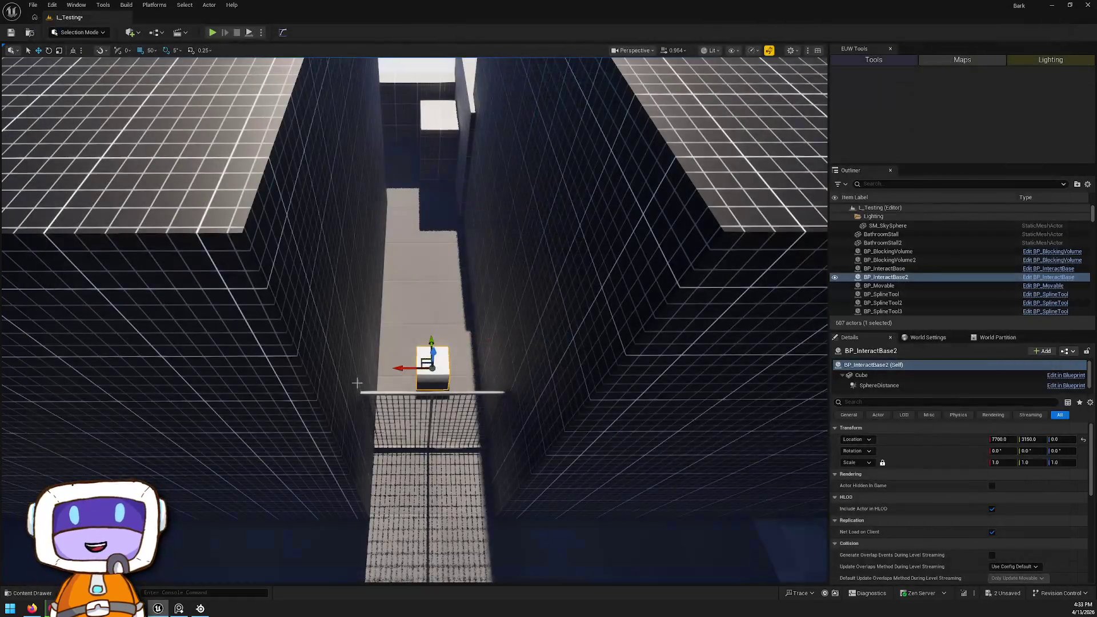
Step: Create a child blueprint class of BP_InteractBase from the Content Drawer
scroll(432, 341, up, 2)
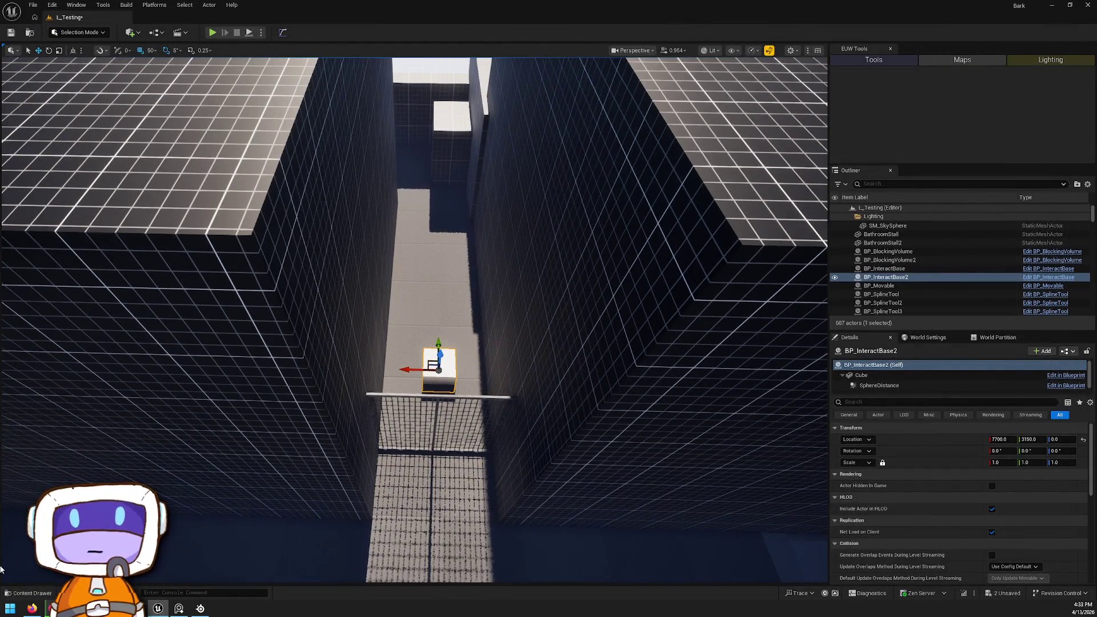
click(31, 593)
right_click(208, 405)
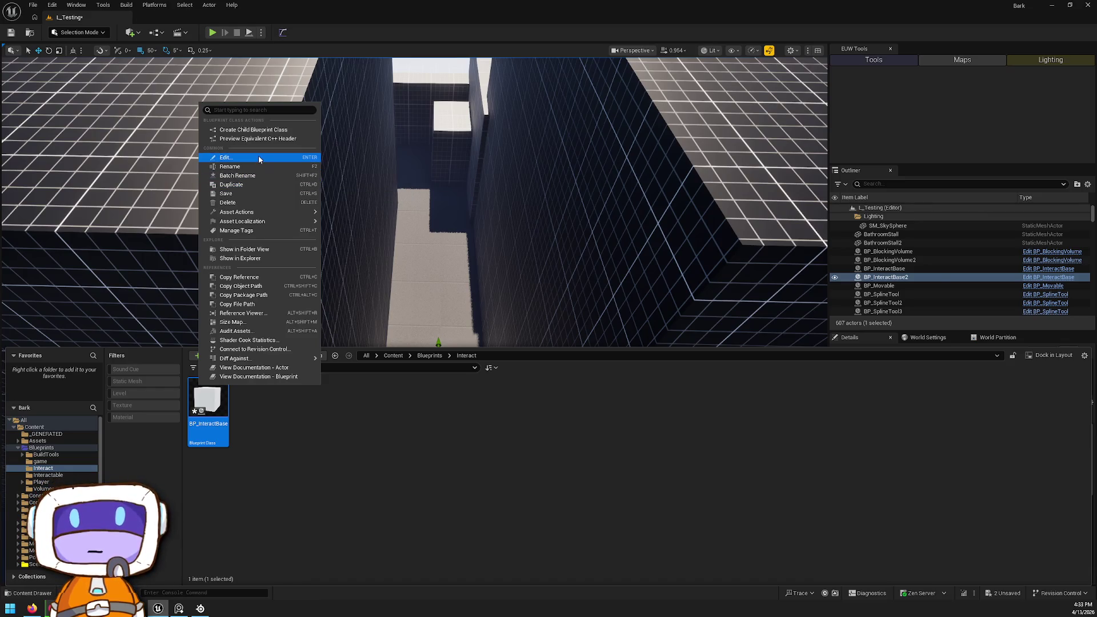
click(251, 130)
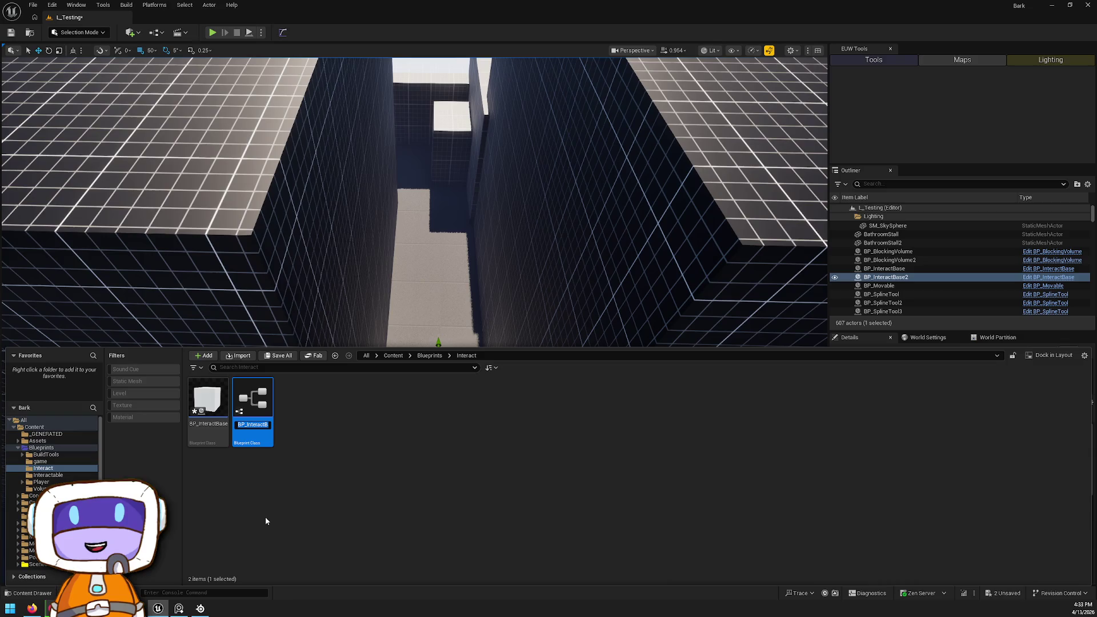
Step: Name the child blueprint BPC_collectable and place it in the corridor
key(BackSpace)
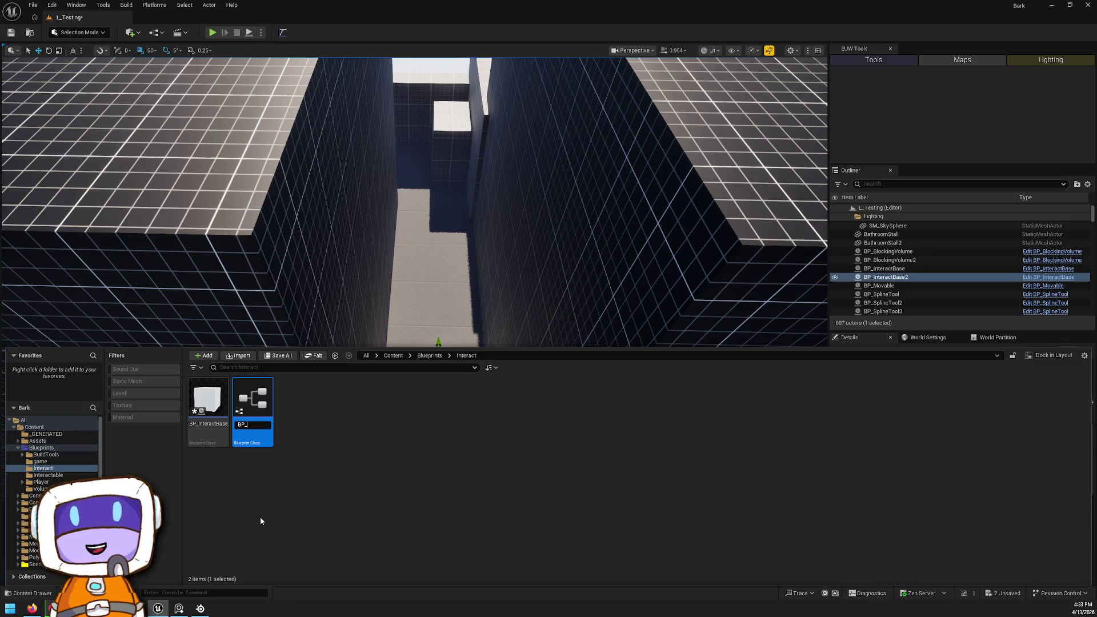
text(BO)
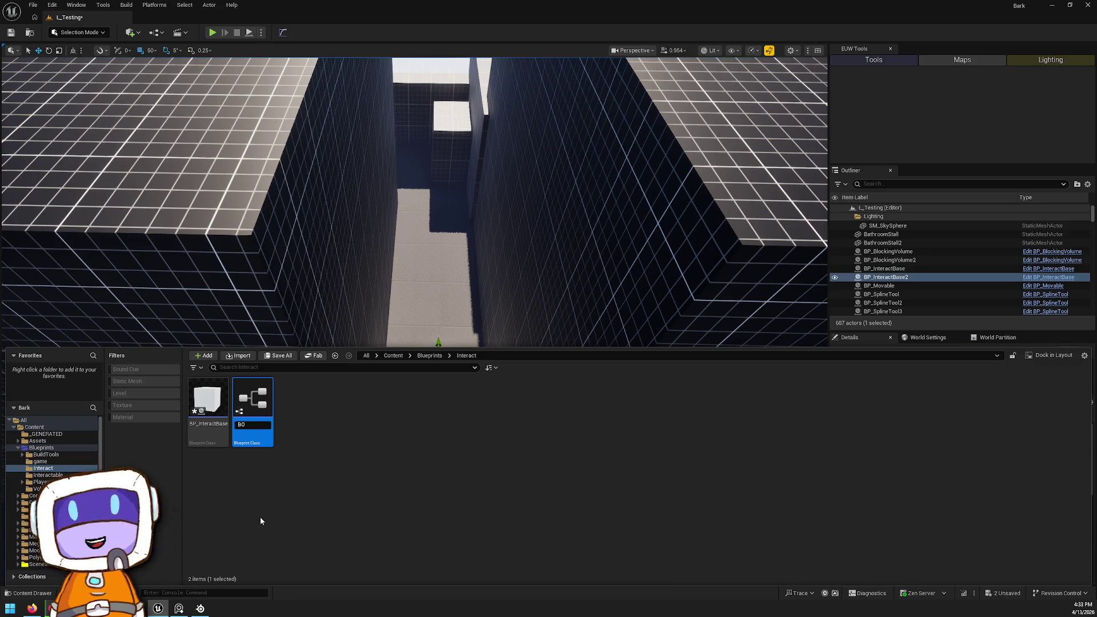
key(BackSpace)
text(PC_)
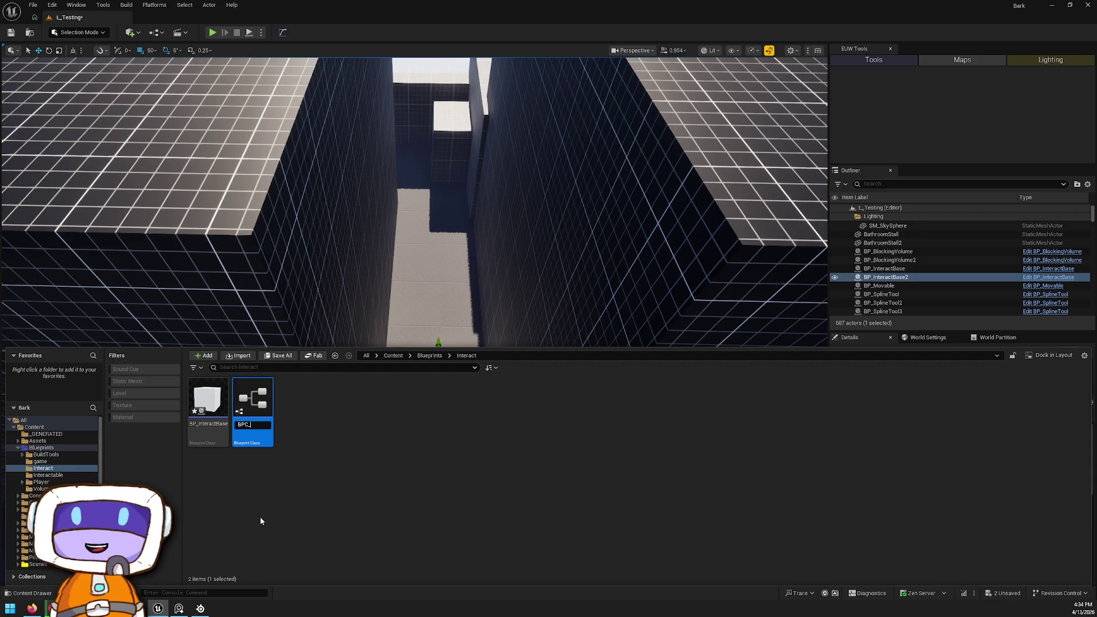
text(collec)
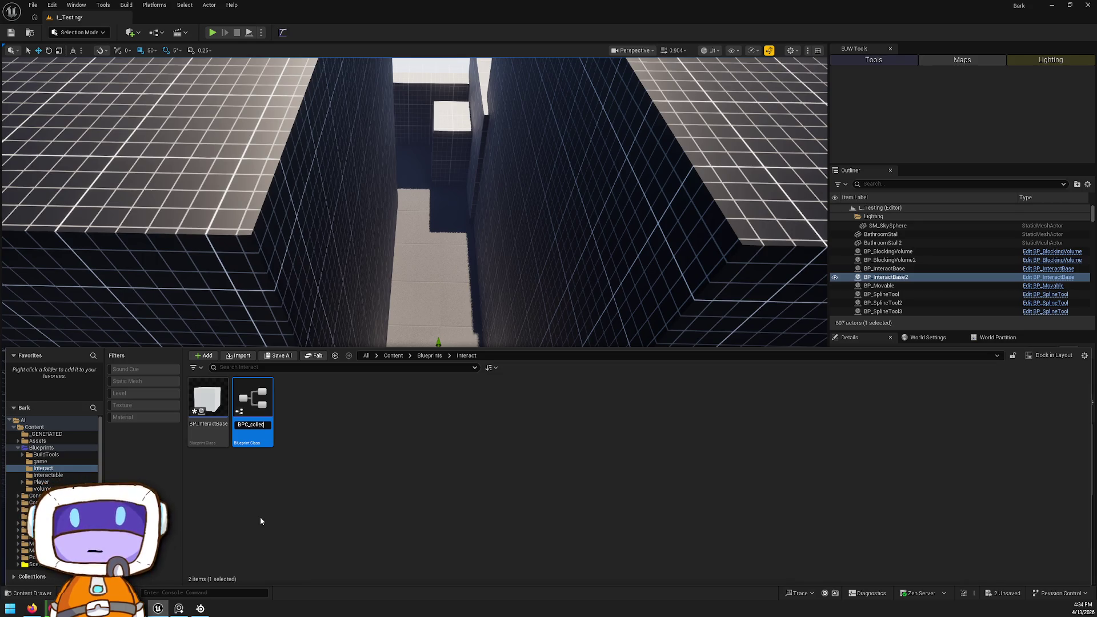
text(table)
key(Return)
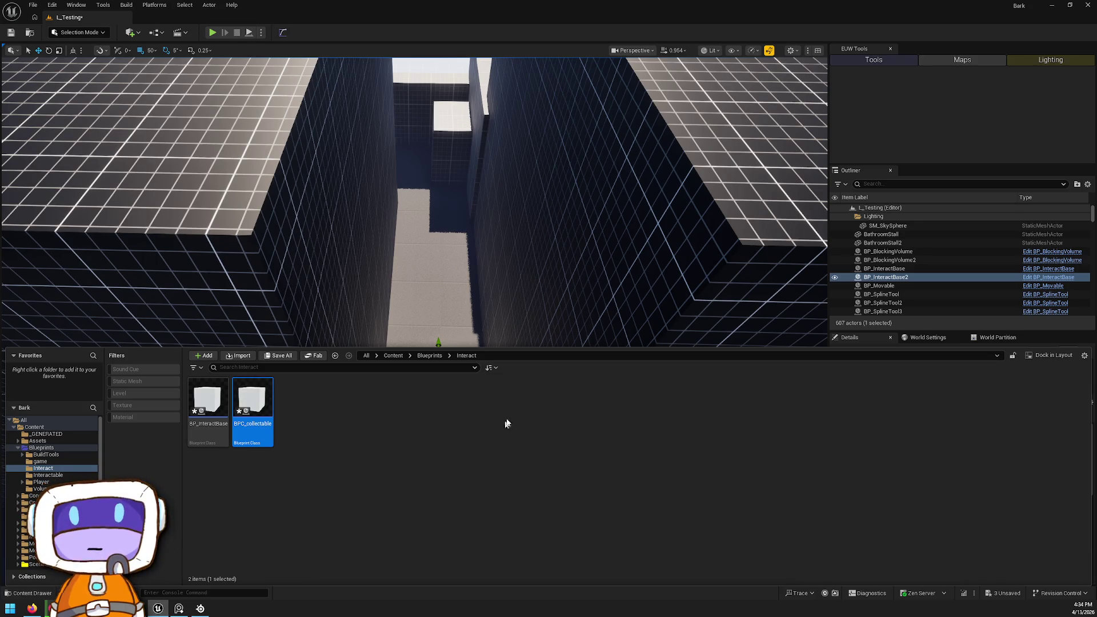
mouse_move(272, 388)
mouse_down()
mouse_move(306, 326)
mouse_move(451, 365)
mouse_move(424, 381)
mouse_up()
Step: Delete BP_InteractBase2, open BPC_collectable for editing, and select its Cube component
key(Delete)
click(424, 381)
drag(358, 307, 470, 372)
right_click(459, 84)
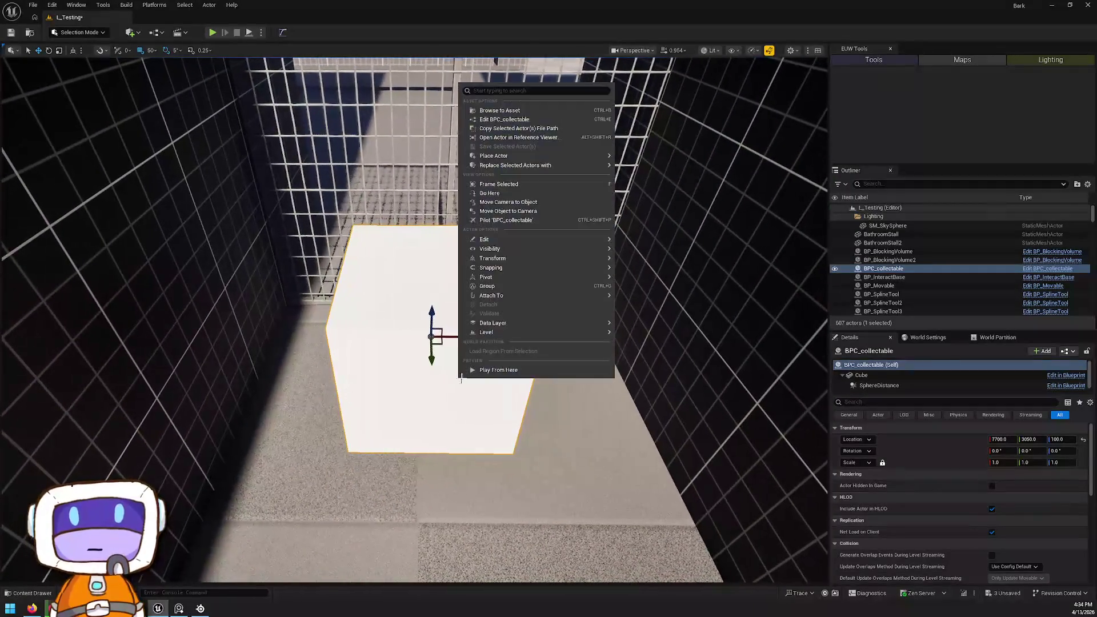
click(511, 119)
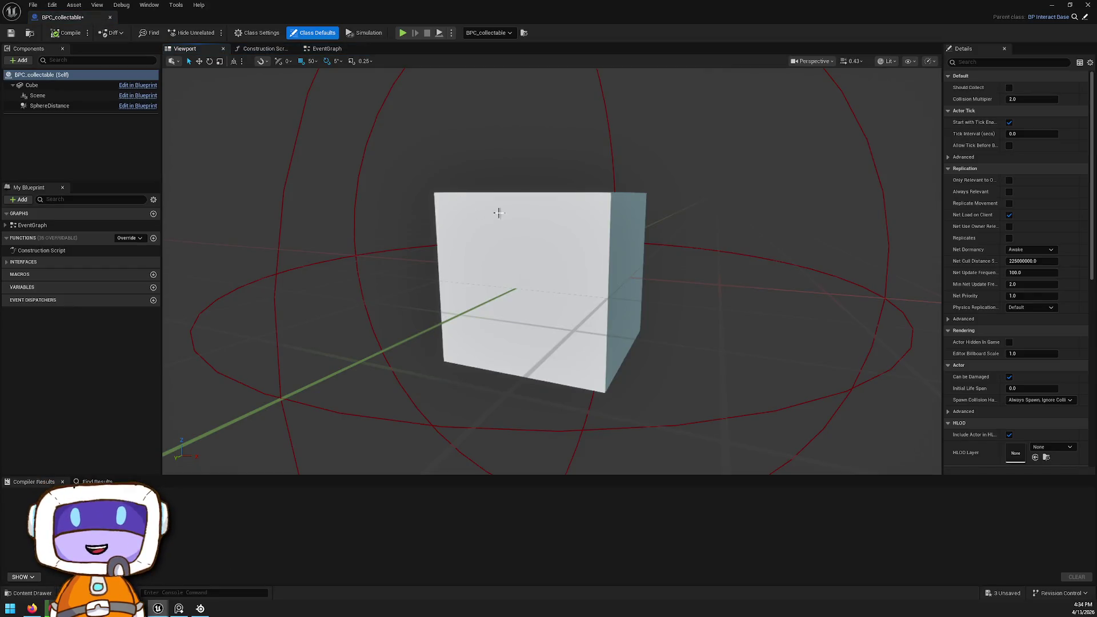
click(608, 265)
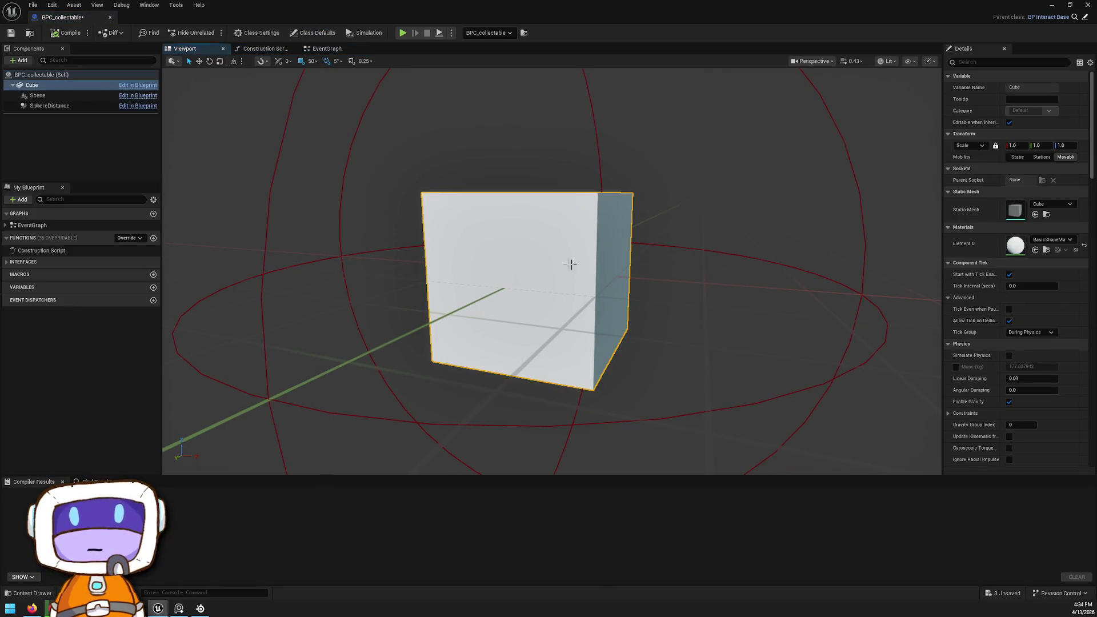
Step: Scroll the Cube's Details to Collision Presets and maximize the level and Blueprint editor windows
scroll(976, 279, down, 10)
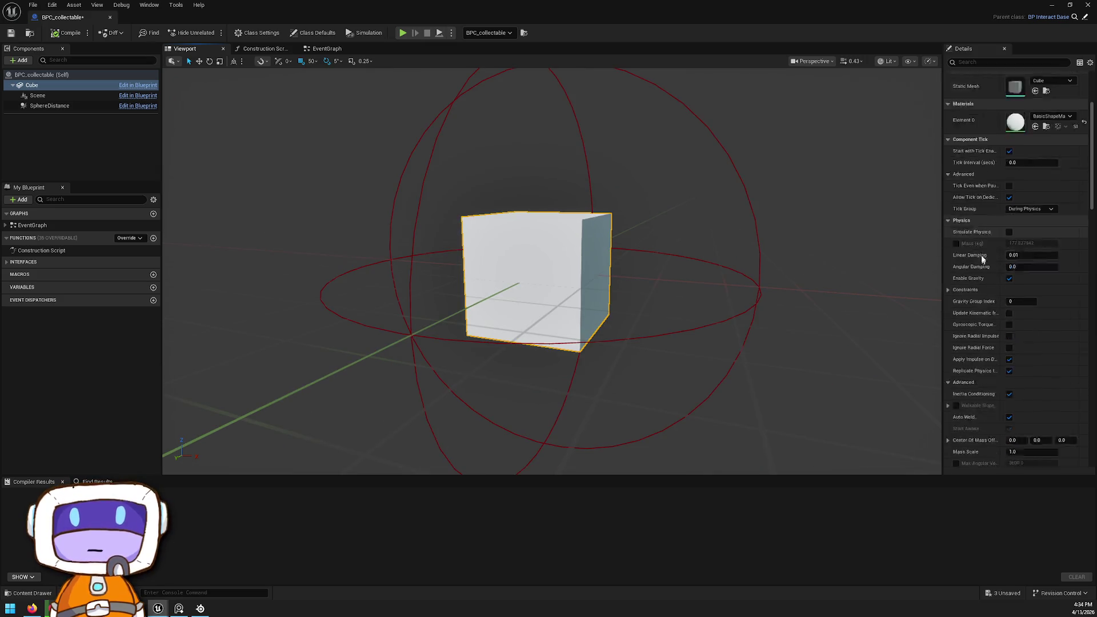
scroll(998, 257, down, 8)
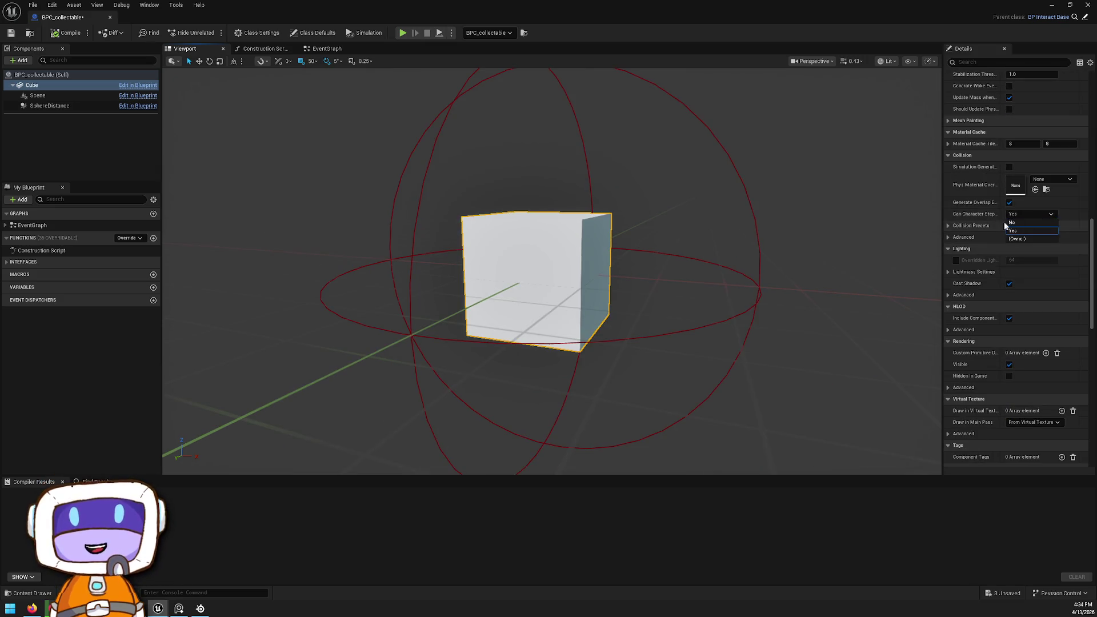
click(1030, 226)
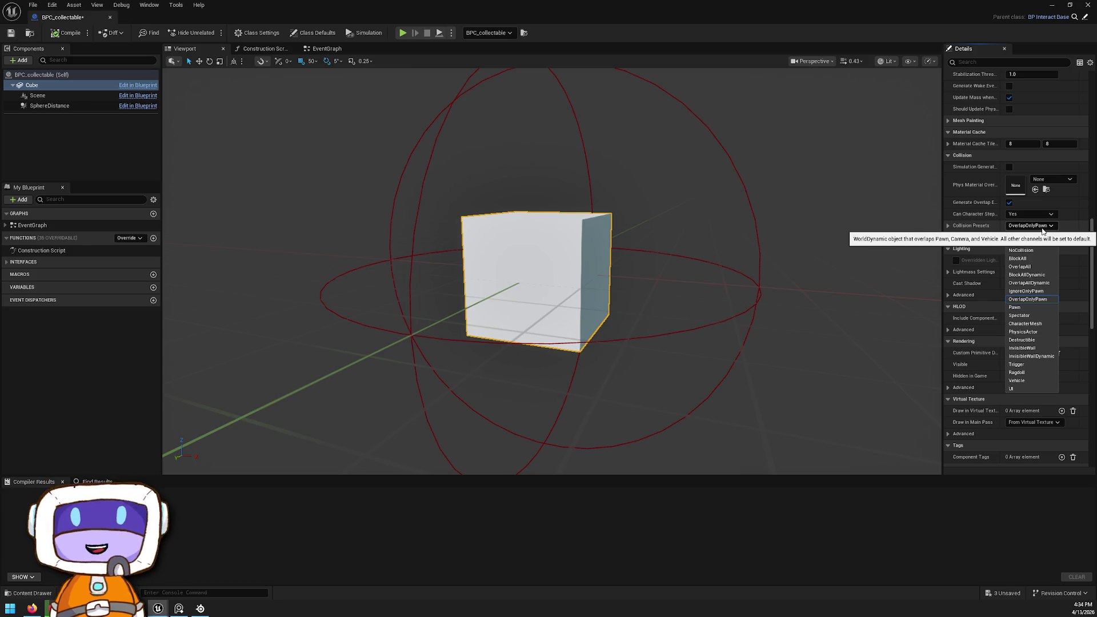
click(1041, 227)
mouse_move(580, 9)
mouse_down()
mouse_move(579, 175)
mouse_move(633, 113)
mouse_up()
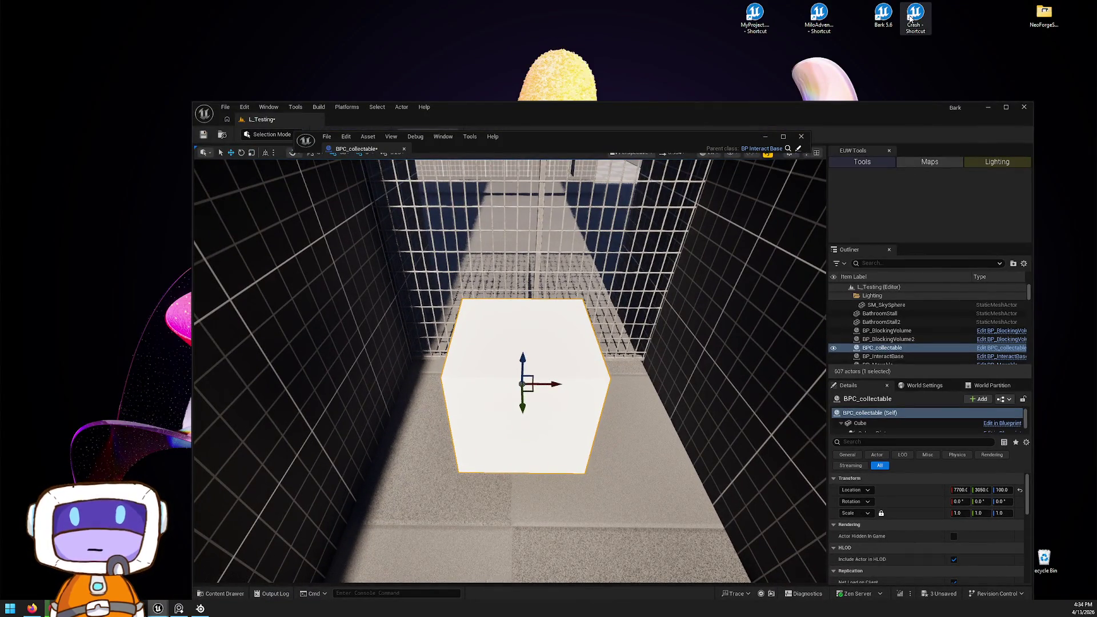
double_click(749, 112)
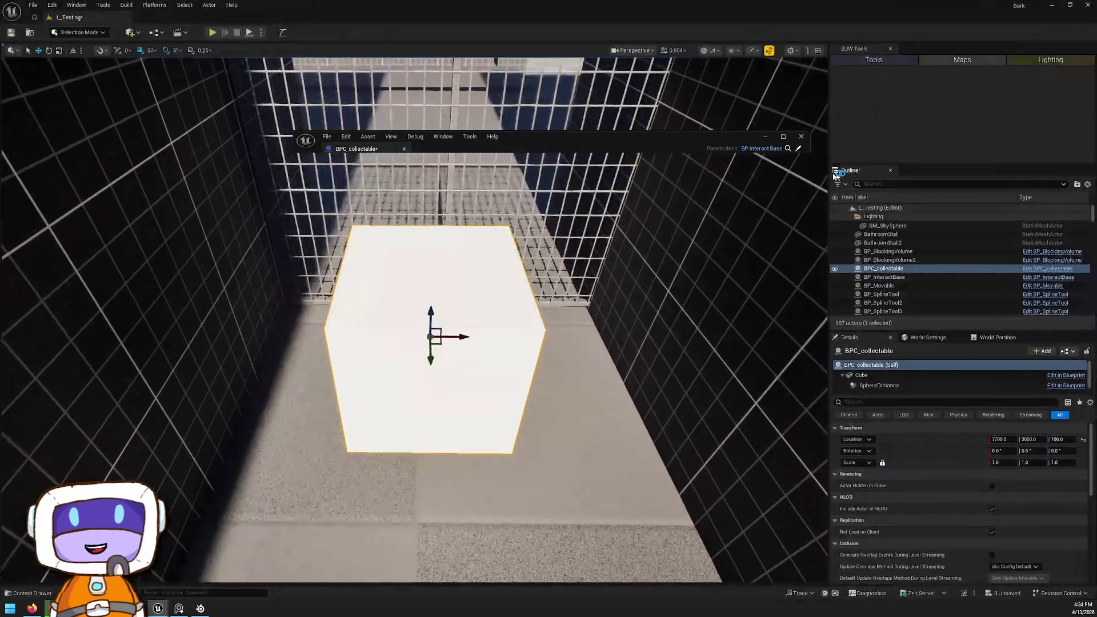
double_click(676, 136)
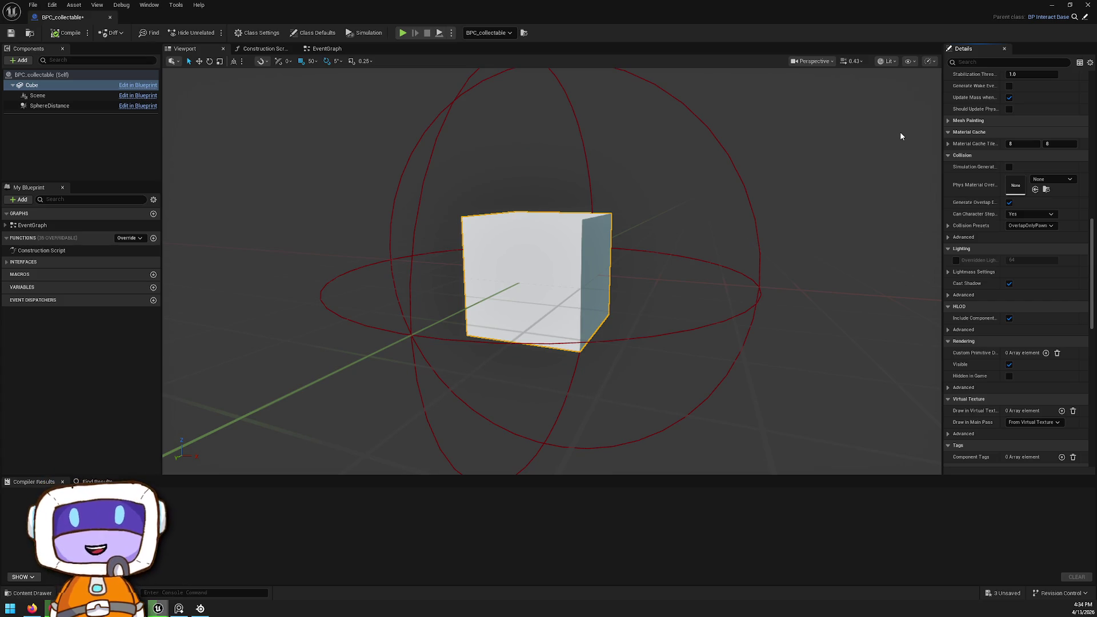
Step: Expand the Cube's collision settings, keep OverlapOnlyPawn, and reopen the collision presets list
click(947, 226)
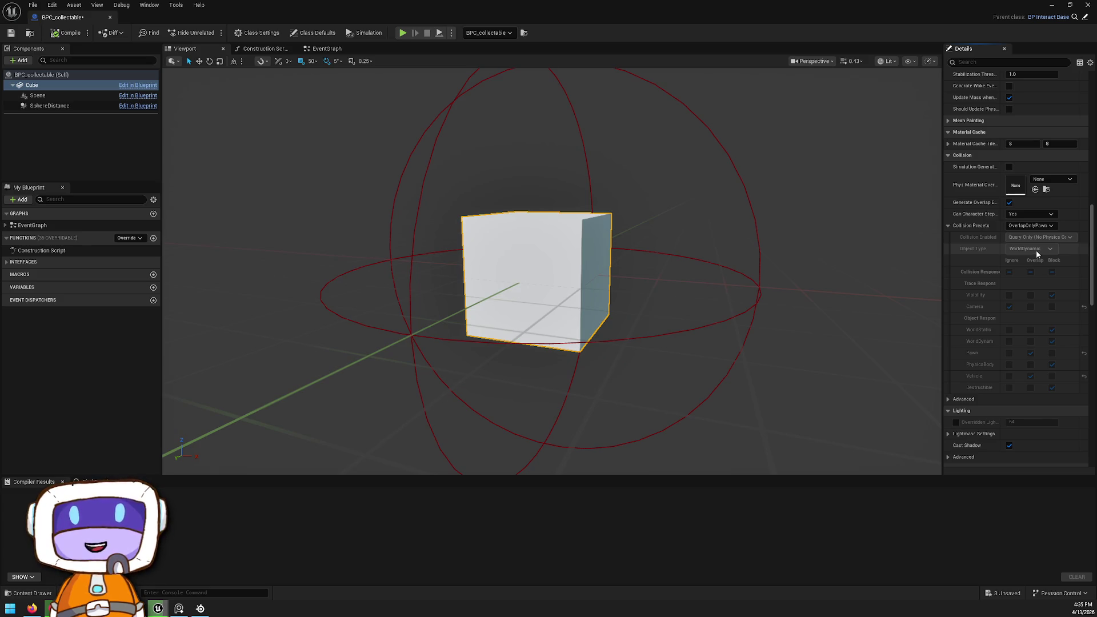
click(1042, 226)
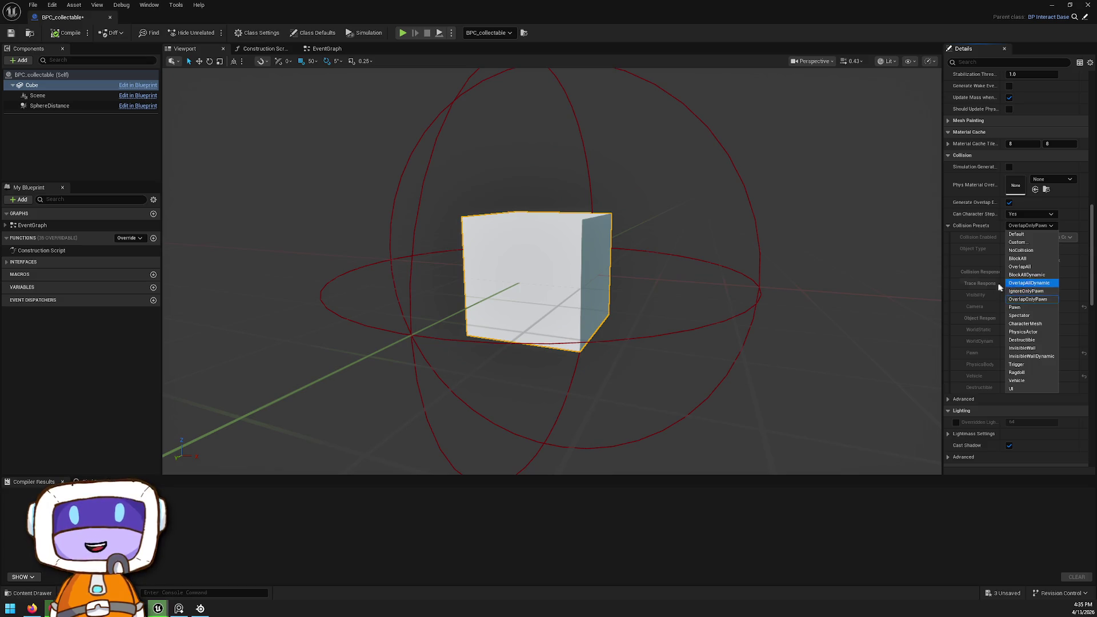
click(961, 264)
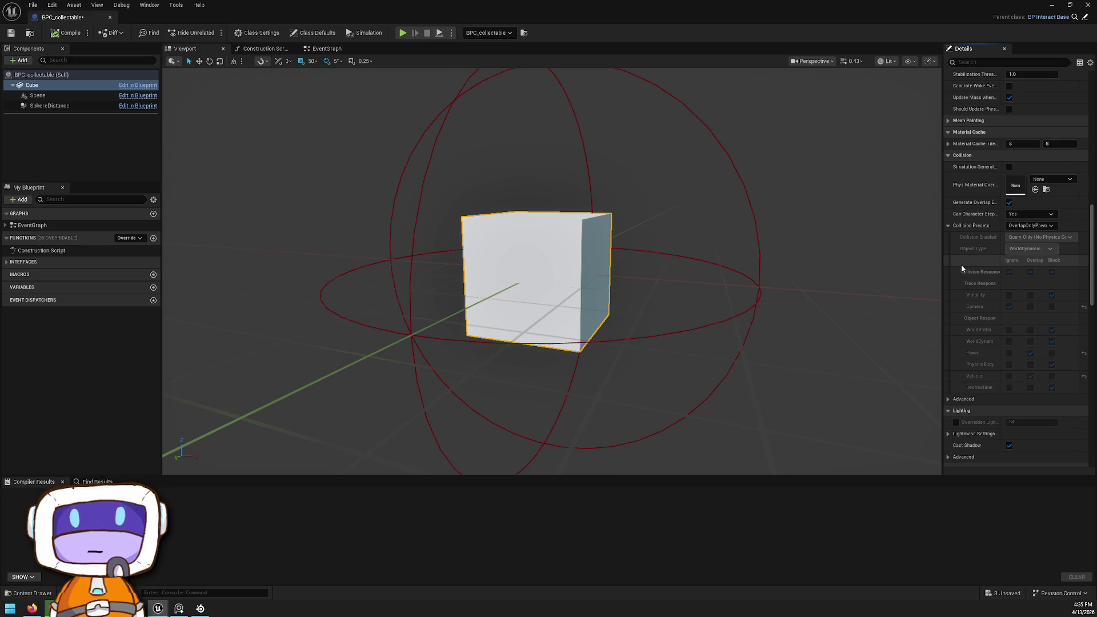
click(1039, 228)
click(1038, 228)
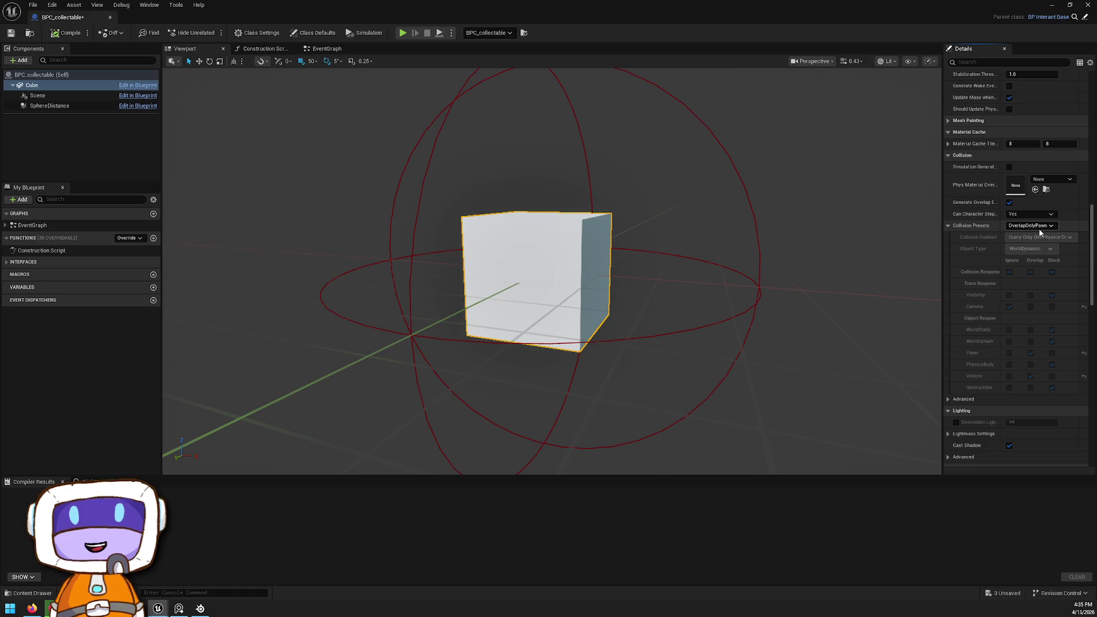
click(1039, 228)
click(1038, 228)
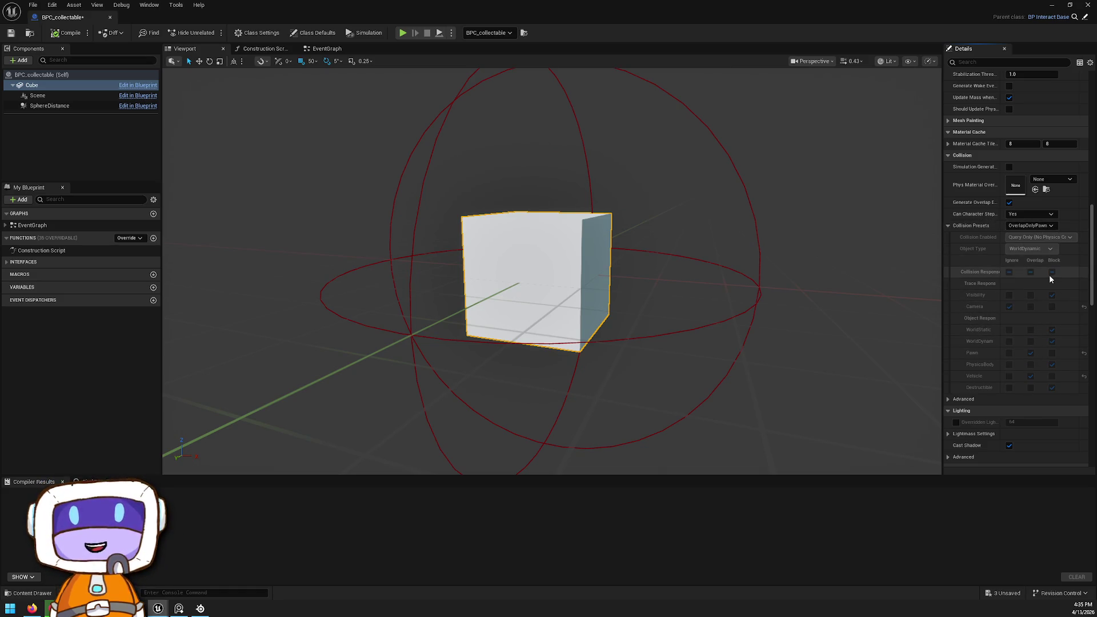
click(1041, 225)
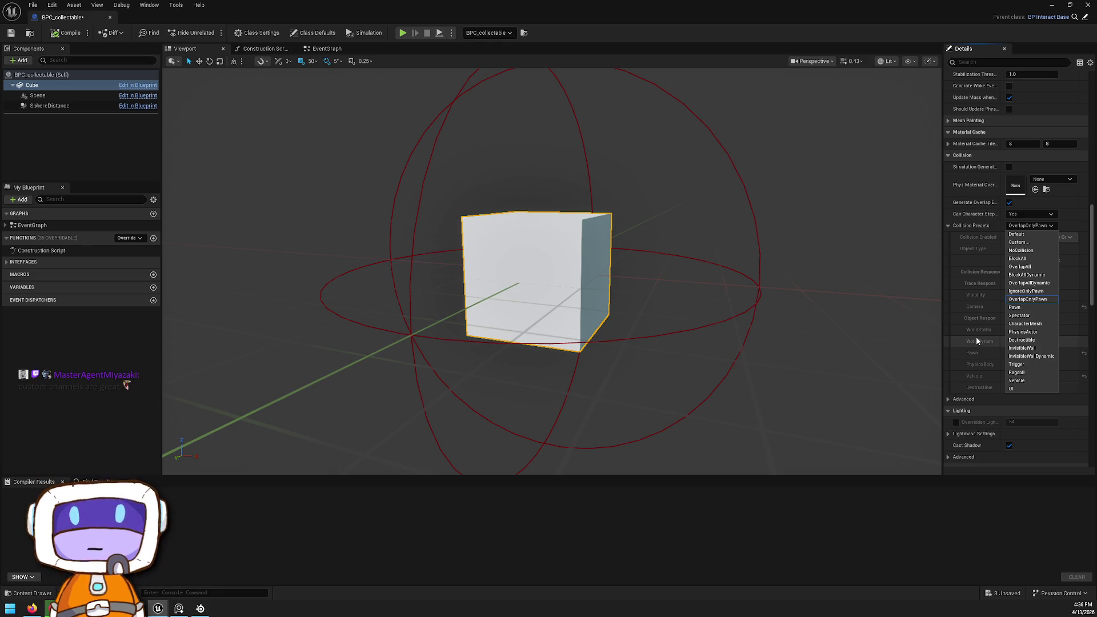
Step: Open Project Settings from the Edit menu, check the web browser, then close the settings window
click(52, 4)
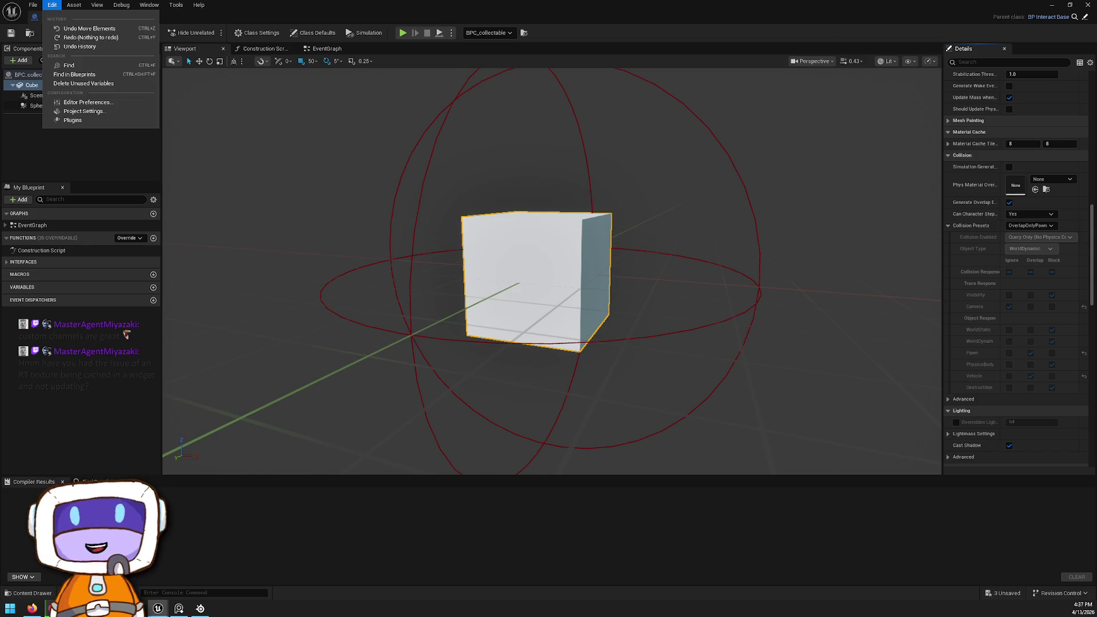
click(32, 608)
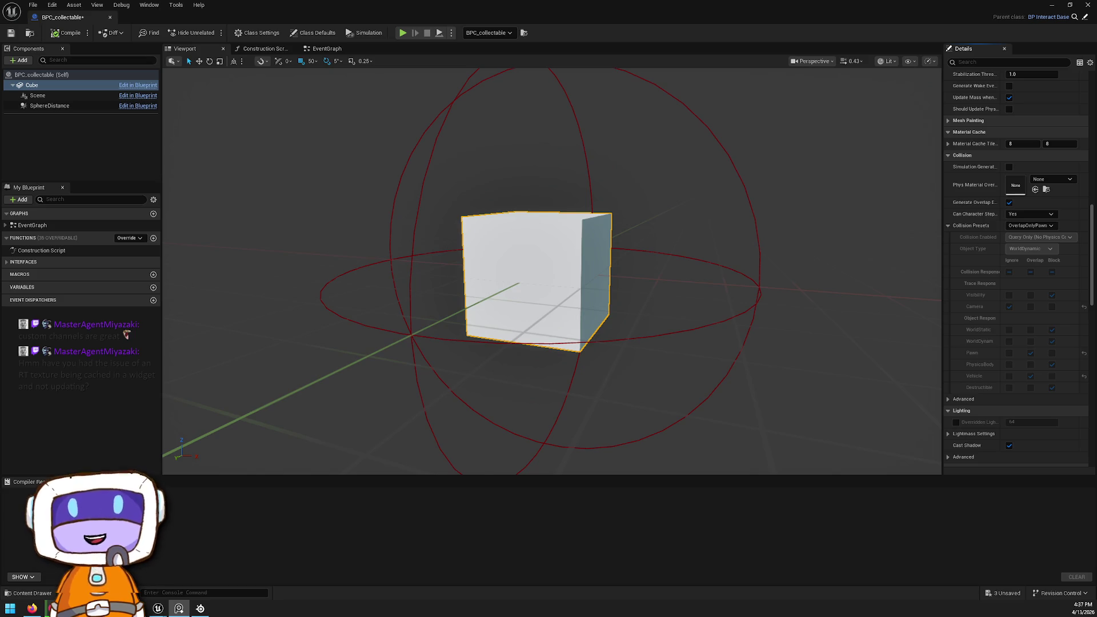
key(alt+Tab)
key(alt+Tab)
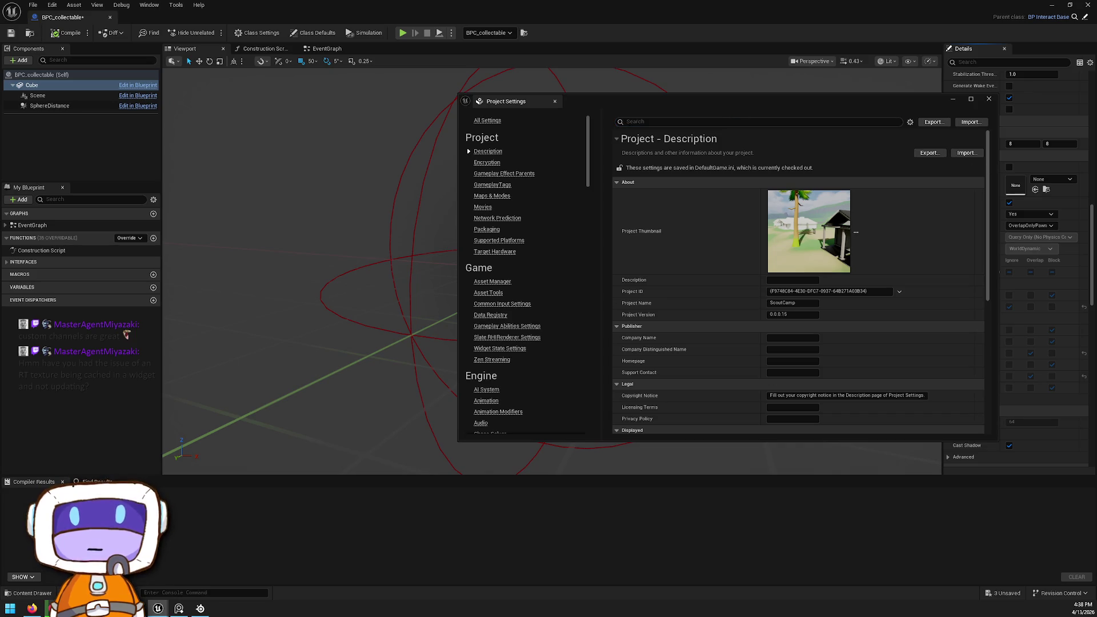
click(989, 99)
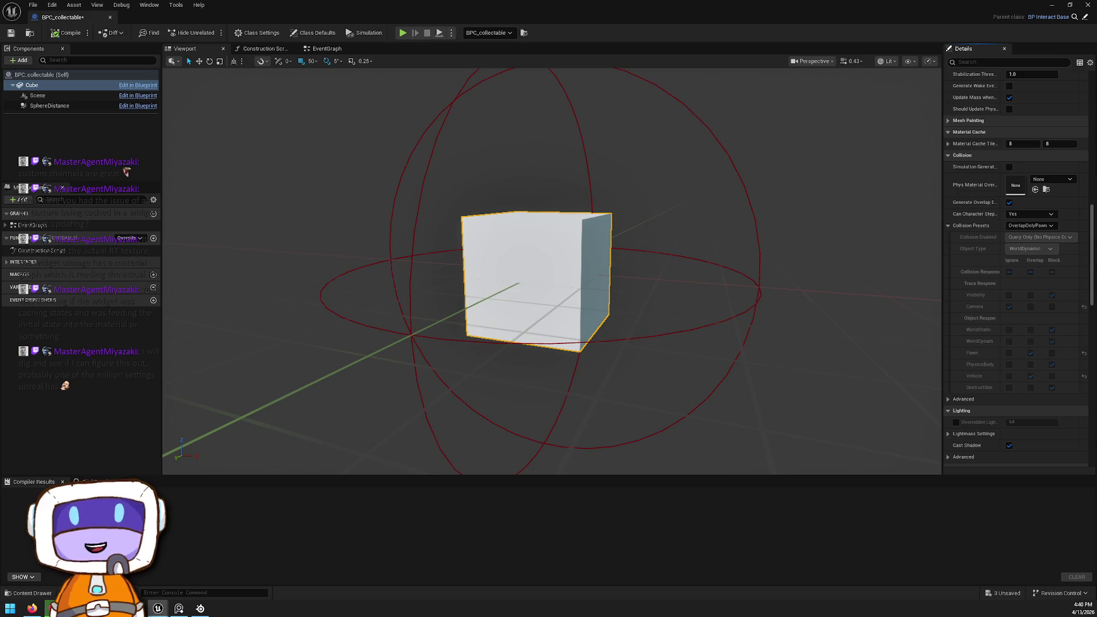
Step: Restore the Blueprint window, maximize the L_Testing level editor, and close the BPC_collectable editor
drag(731, 4, 746, 149)
drag(791, 6, 792, 94)
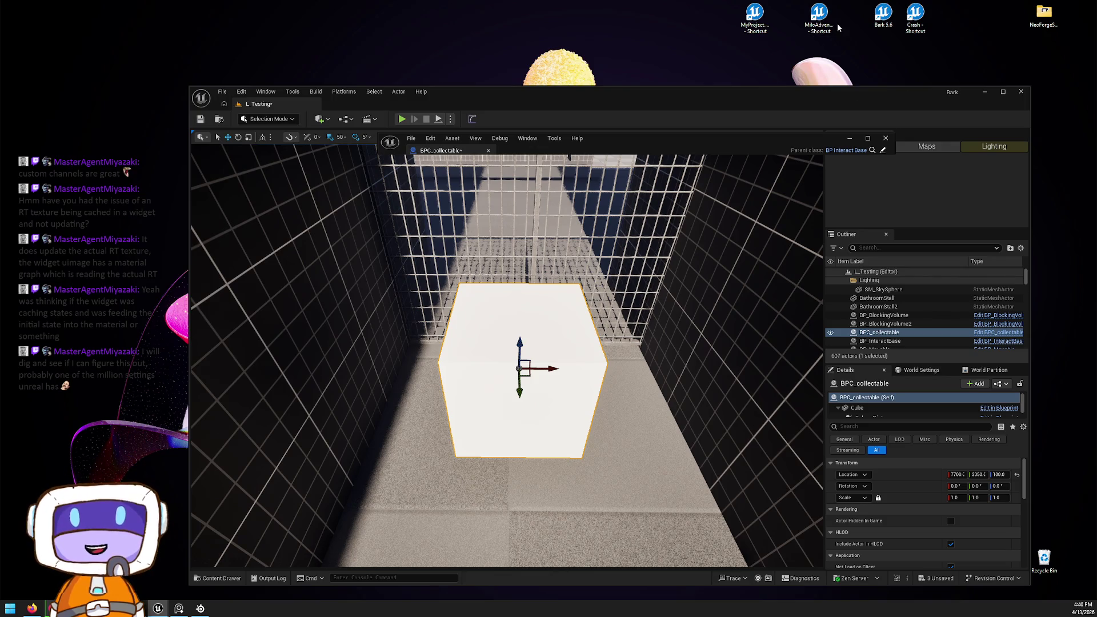
double_click(795, 104)
click(885, 138)
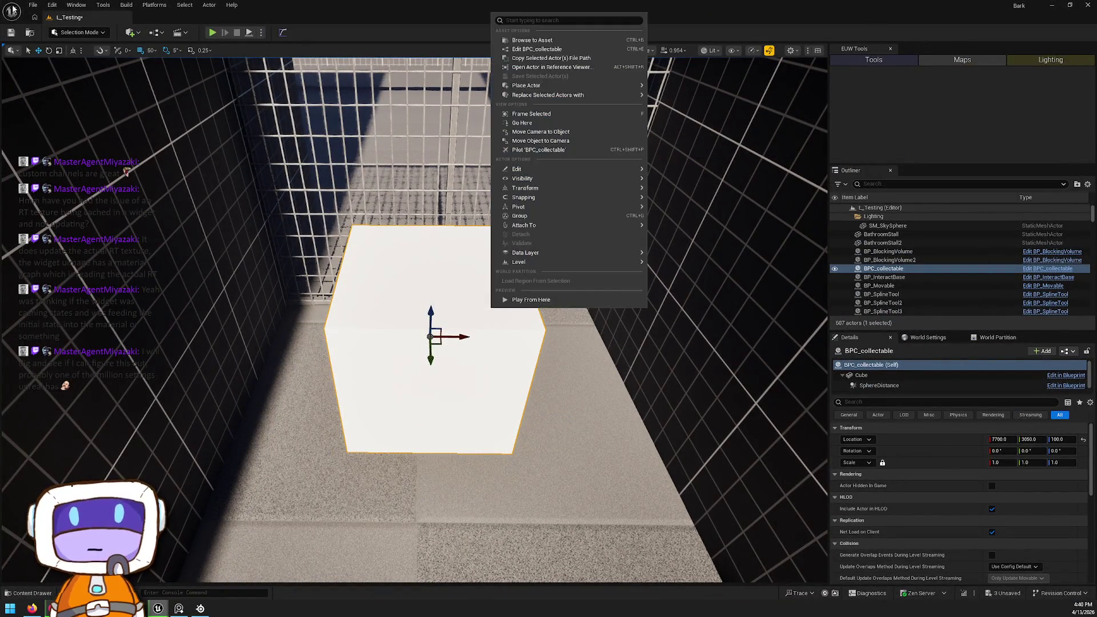
click(52, 4)
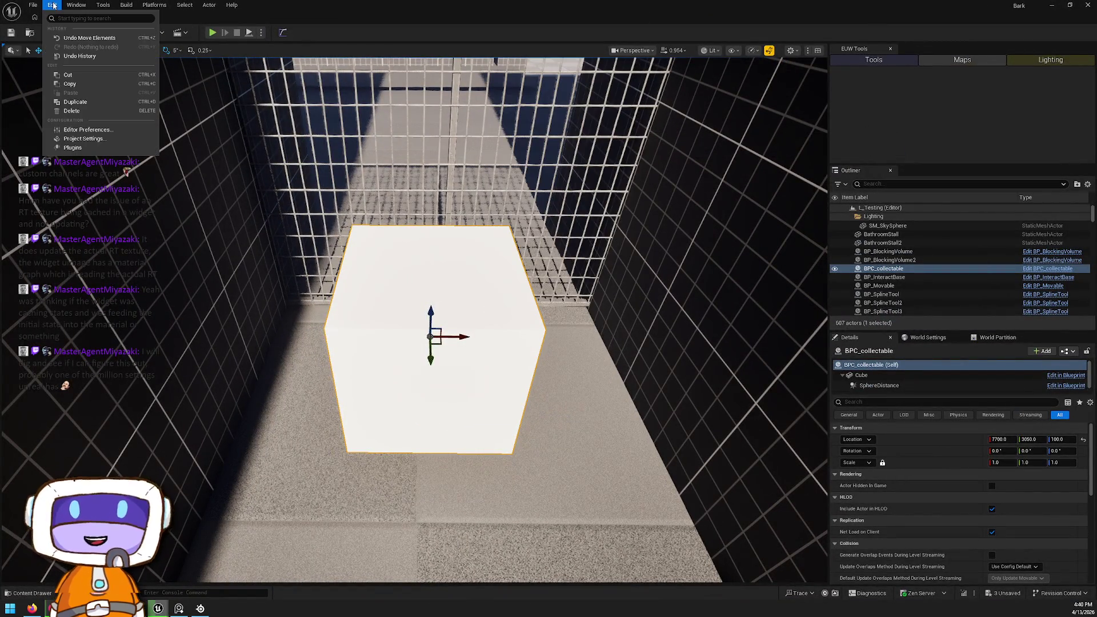
Step: Open Project Settings at Engine - Collision with the Preset profiles expanded
click(83, 139)
scroll(530, 269, down, 10)
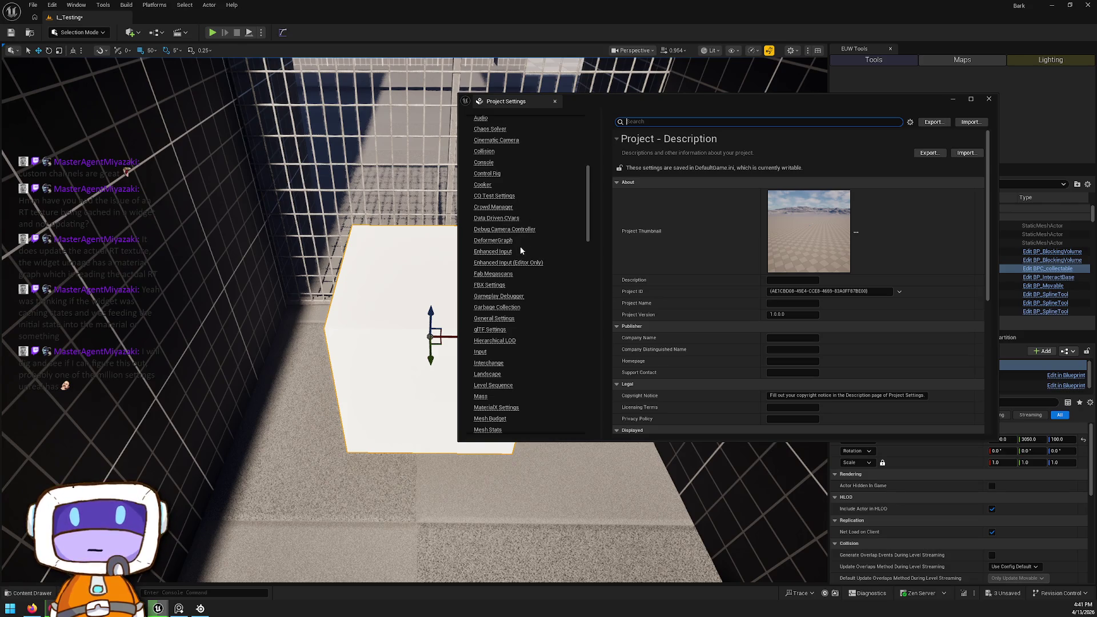
scroll(505, 229, up, 3)
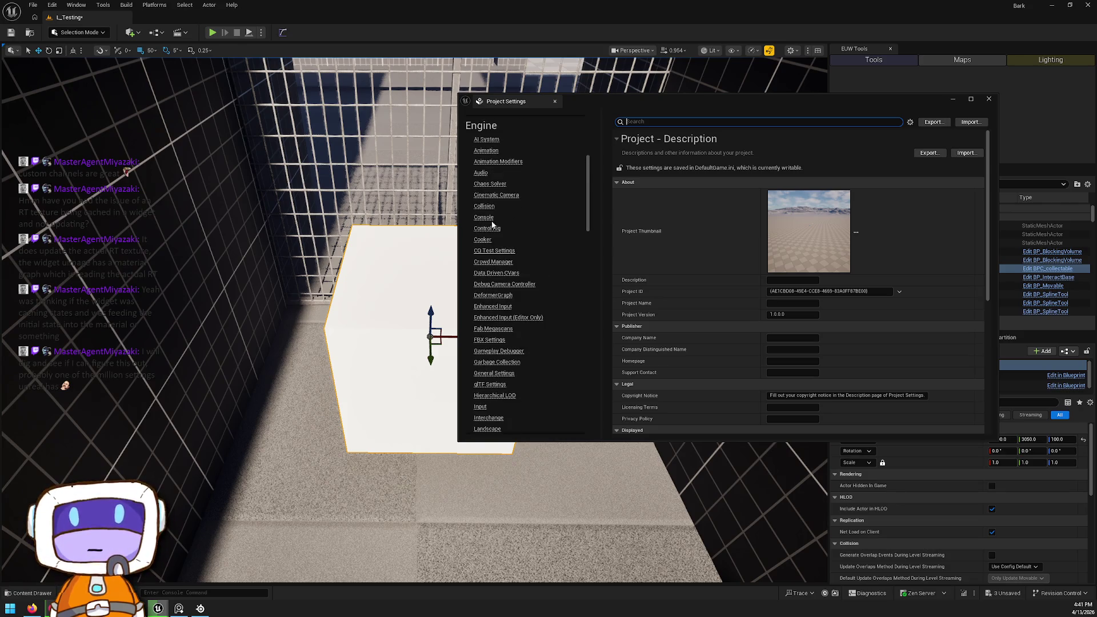
click(483, 206)
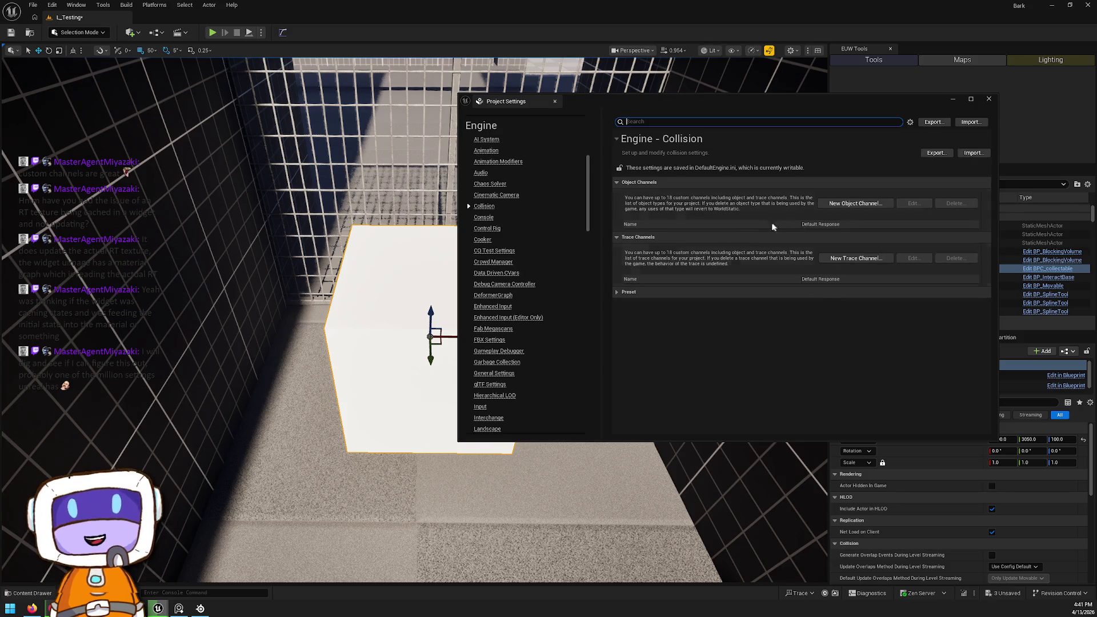
click(615, 292)
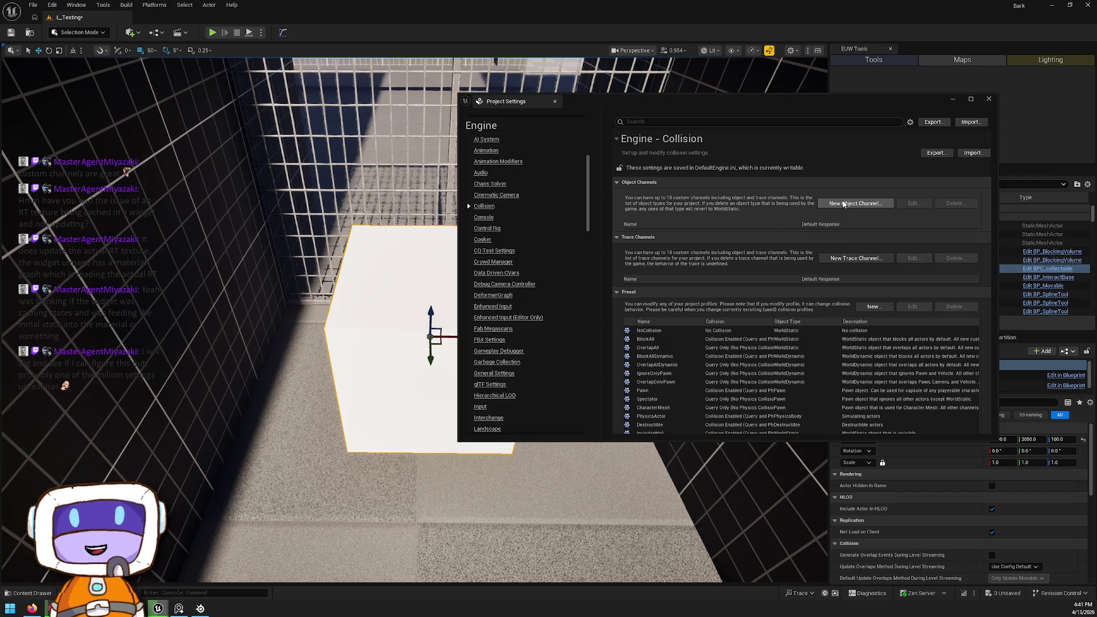
click(837, 258)
click(565, 306)
click(565, 308)
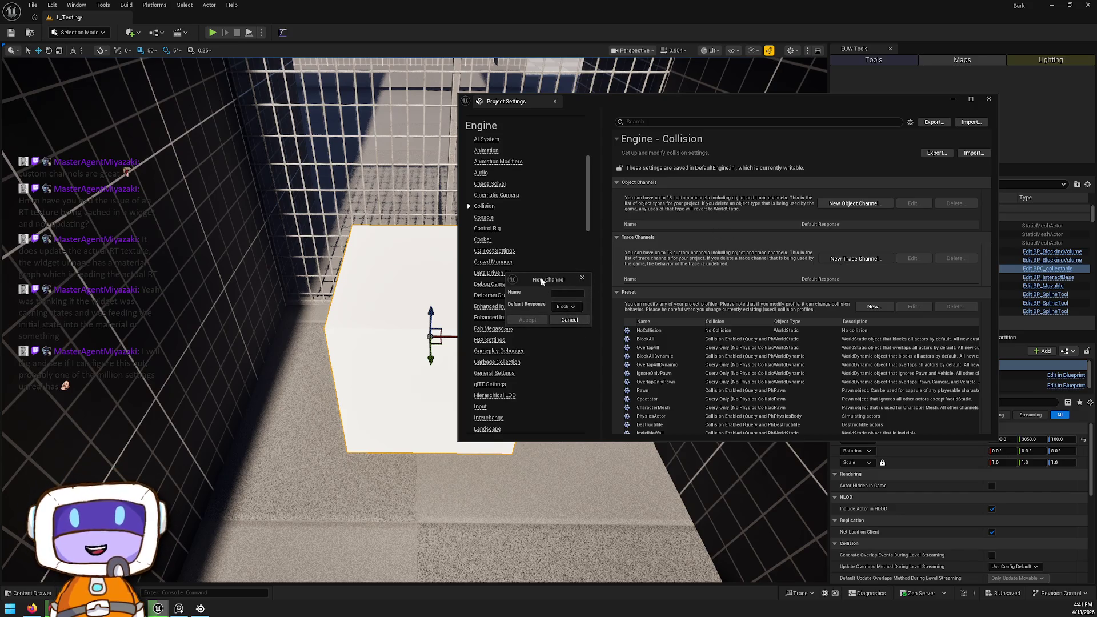
drag(548, 280, 855, 191)
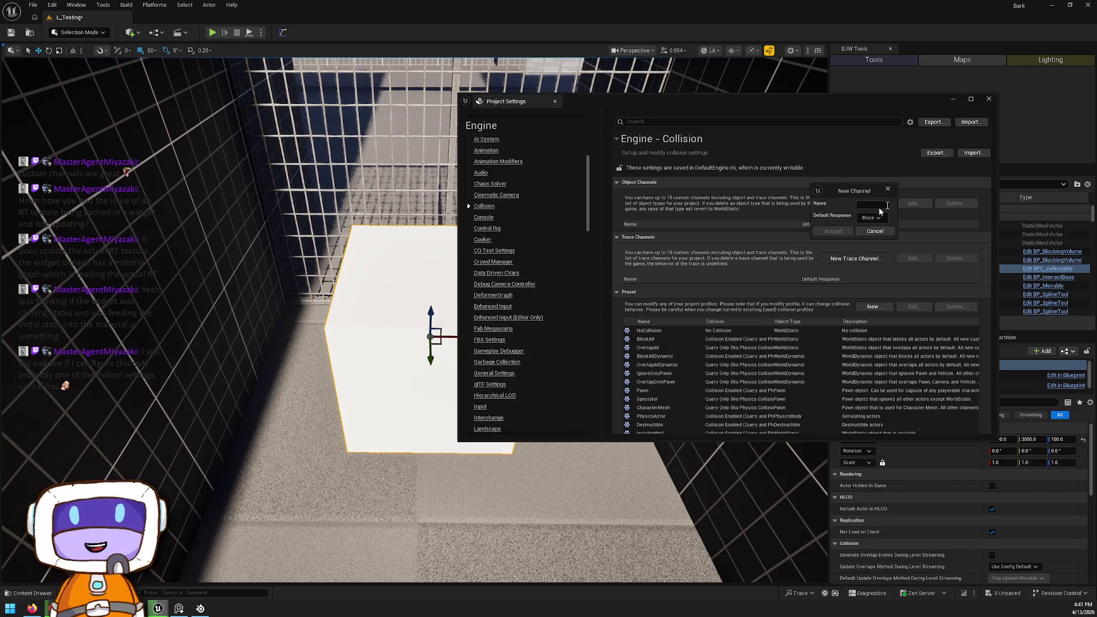
click(873, 218)
click(865, 243)
drag(862, 188, 837, 199)
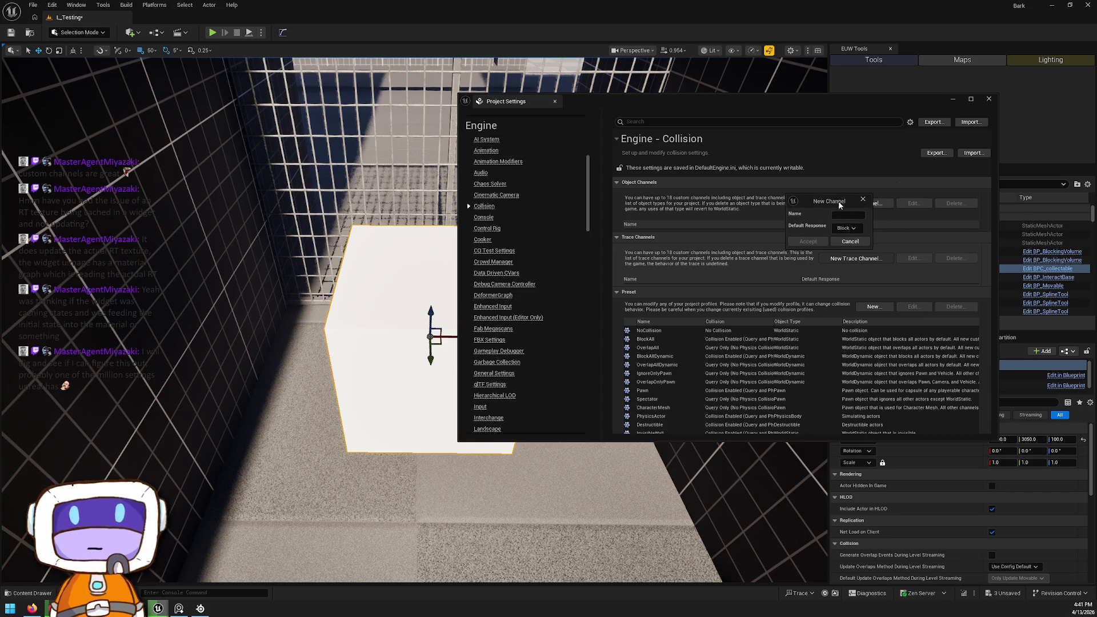
click(850, 241)
click(850, 203)
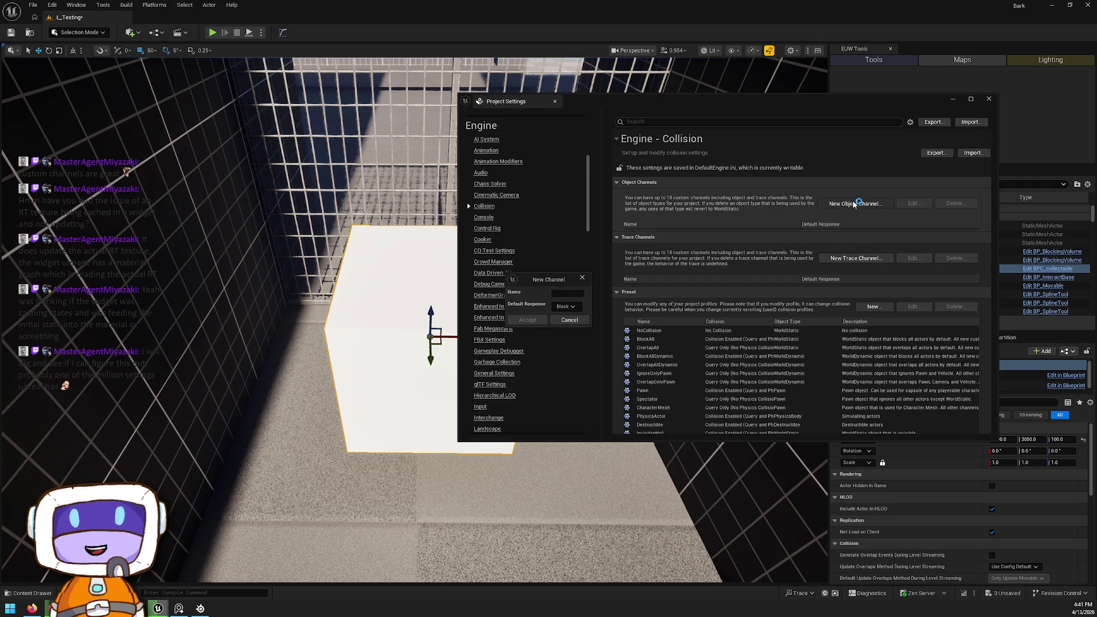
click(571, 321)
click(843, 257)
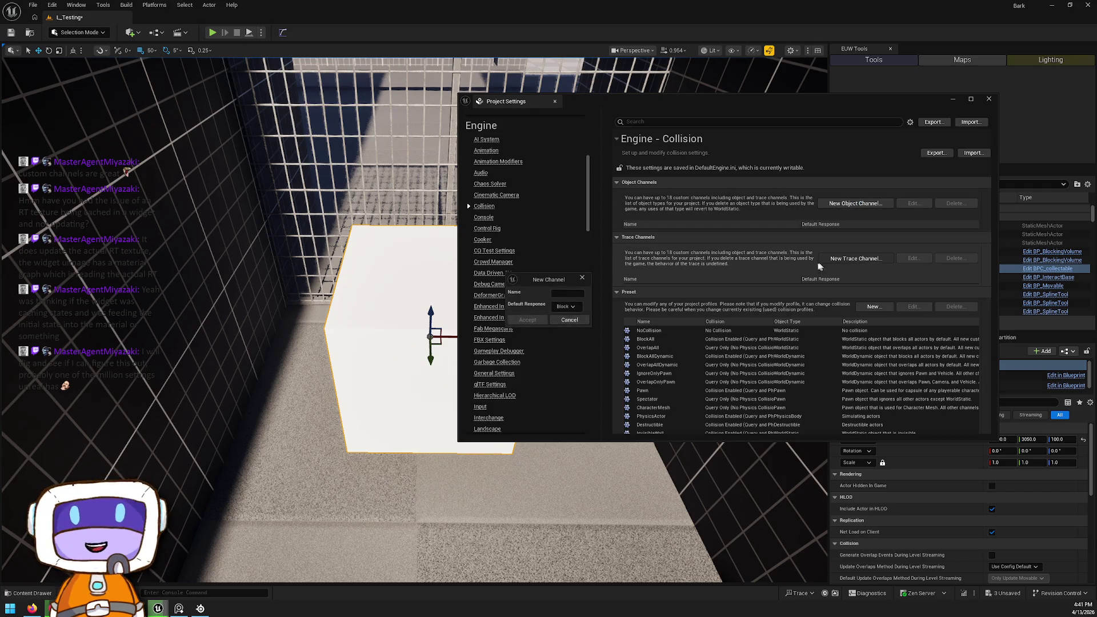
click(572, 322)
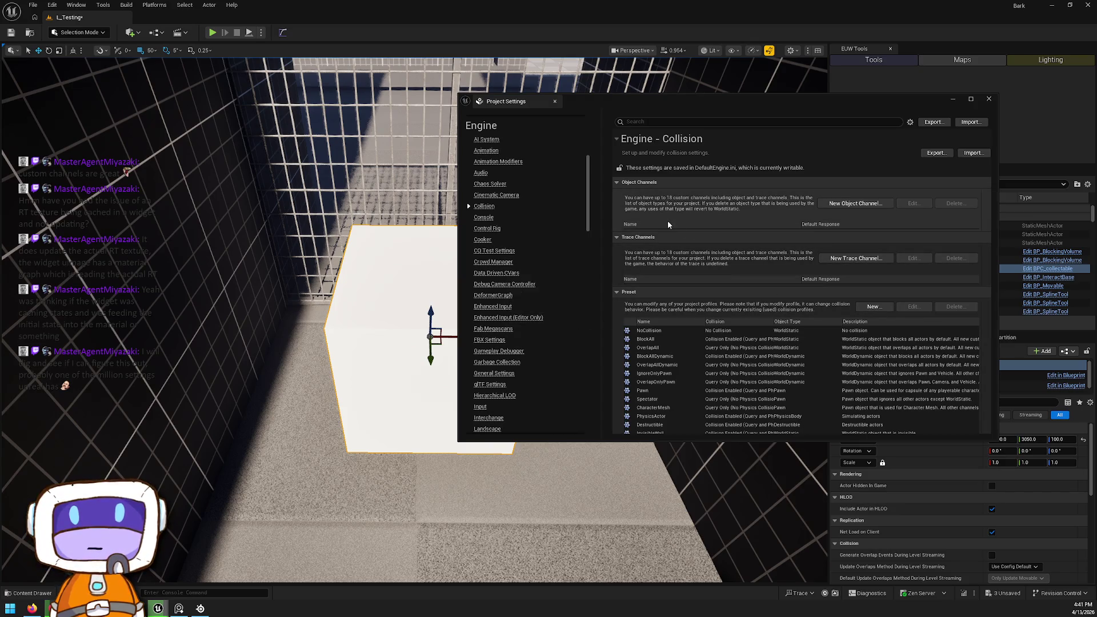
click(856, 204)
mouse_move(535, 279)
mouse_down()
mouse_move(789, 183)
mouse_move(711, 183)
mouse_up()
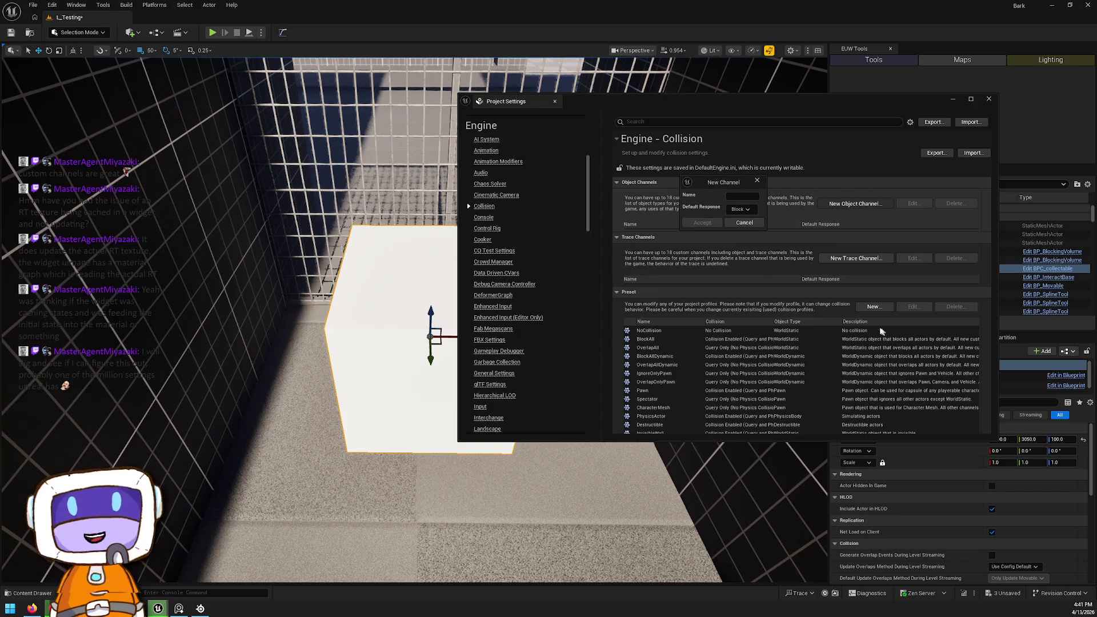
click(758, 222)
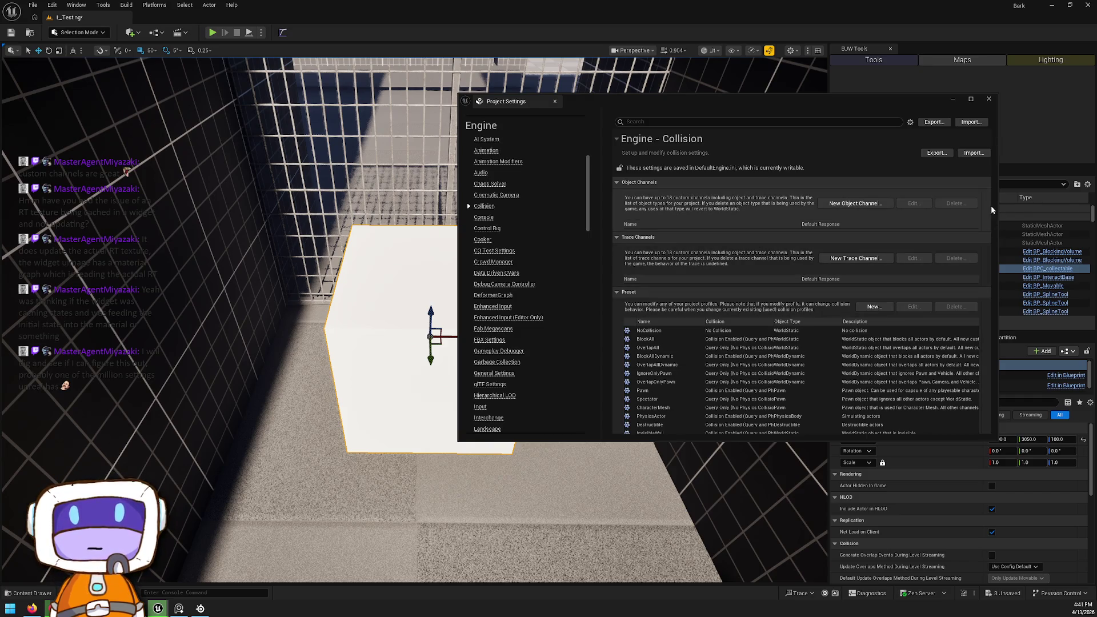
drag(976, 442, 977, 572)
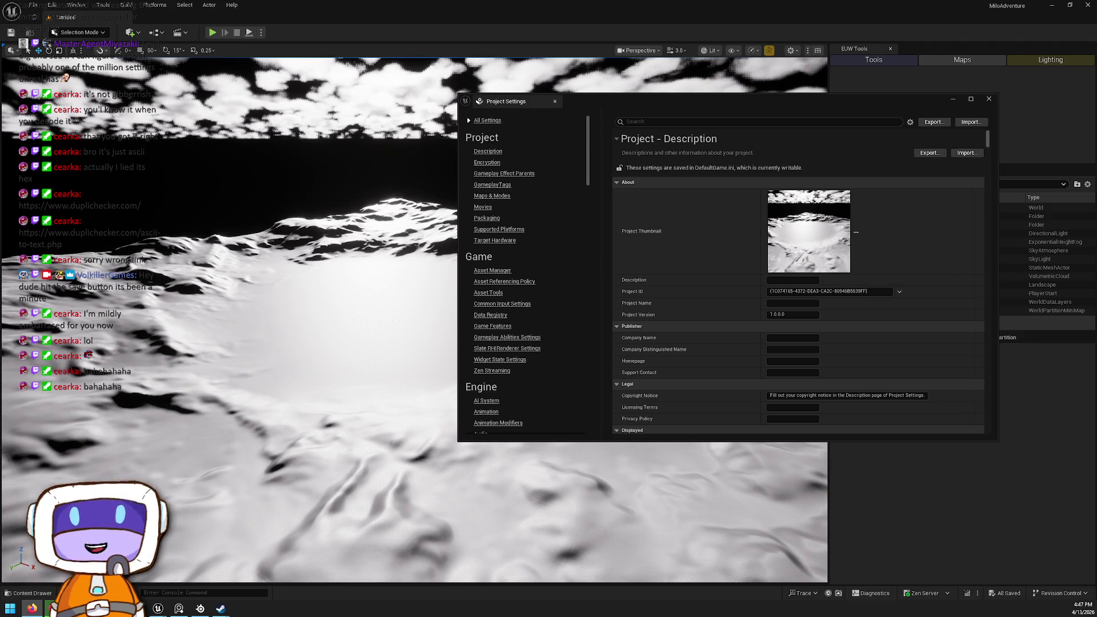
mouse_move(1096, 213)
mouse_down()
mouse_move(965, 78)
mouse_move(845, 167)
mouse_up()
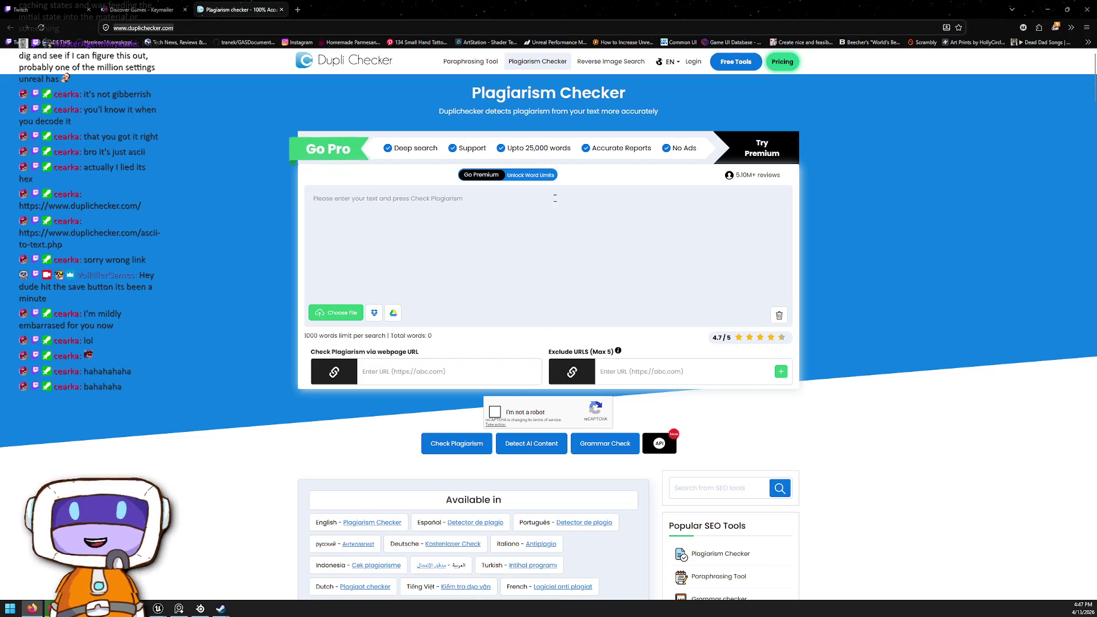
scroll(569, 194, down, 4)
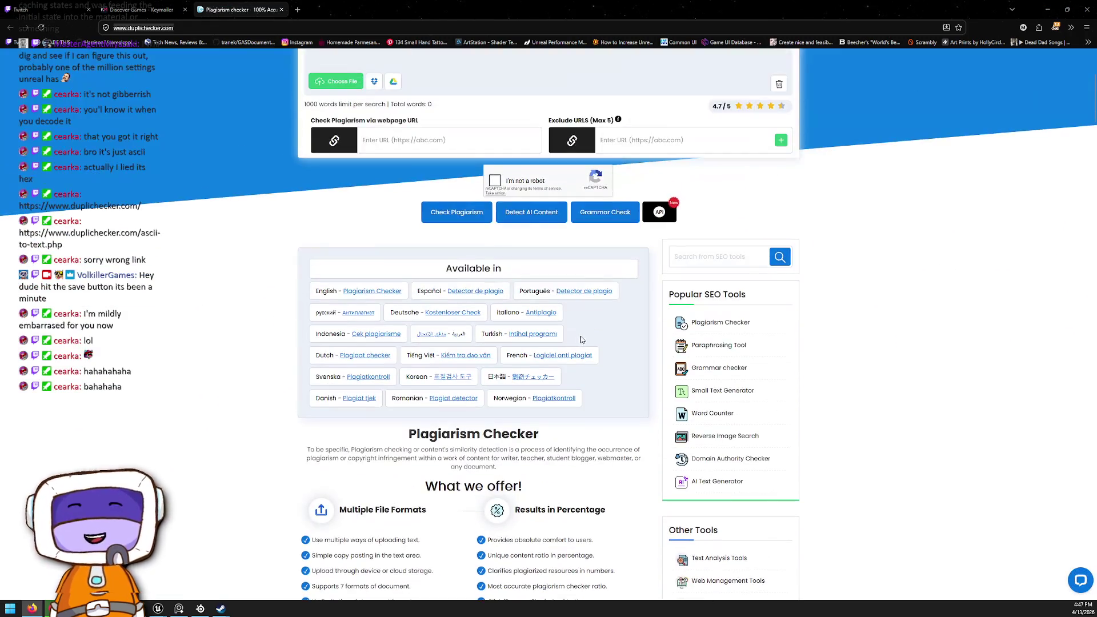
scroll(628, 165, down, 5)
scroll(503, 141, up, 1)
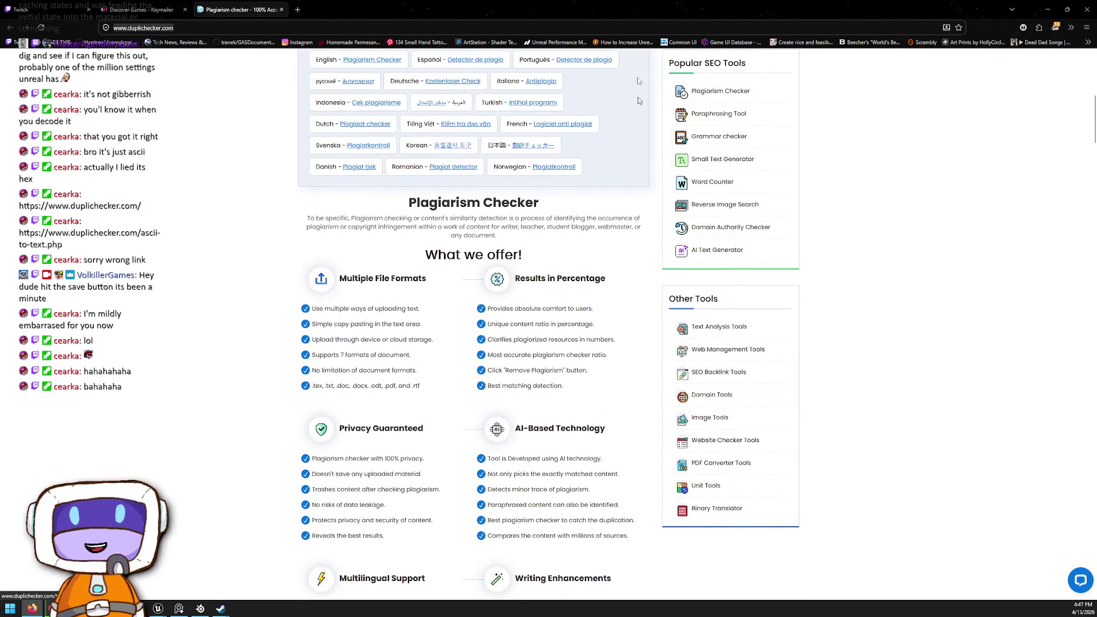
key(alt+Tab)
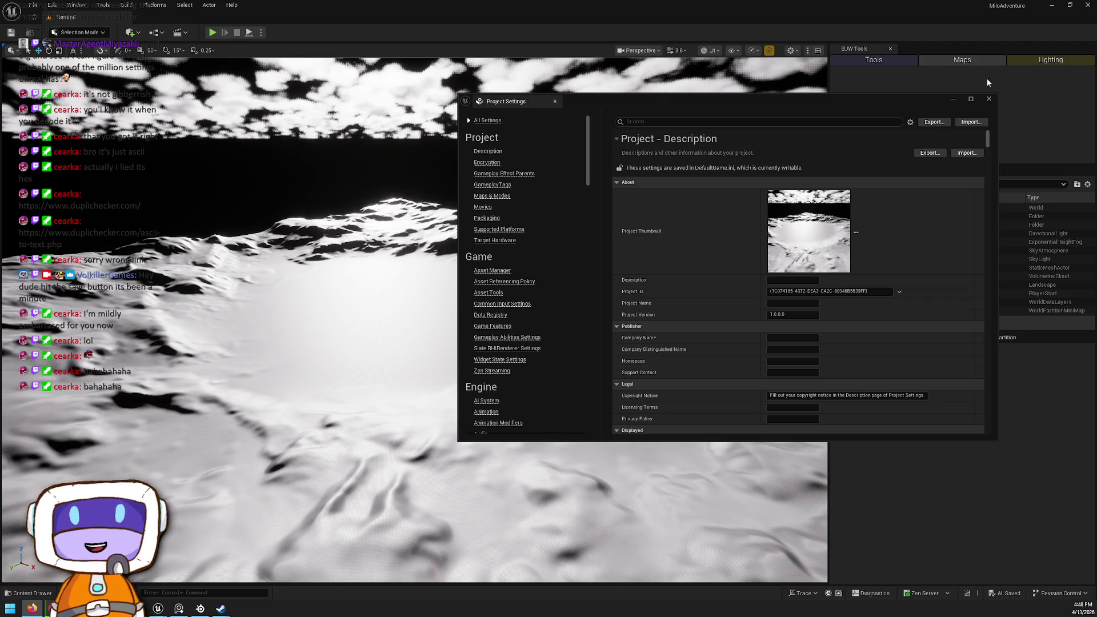
click(989, 99)
Step: Return to the Bark project's editor and open the Engine Collision page in Project Settings
key(alt+Tab)
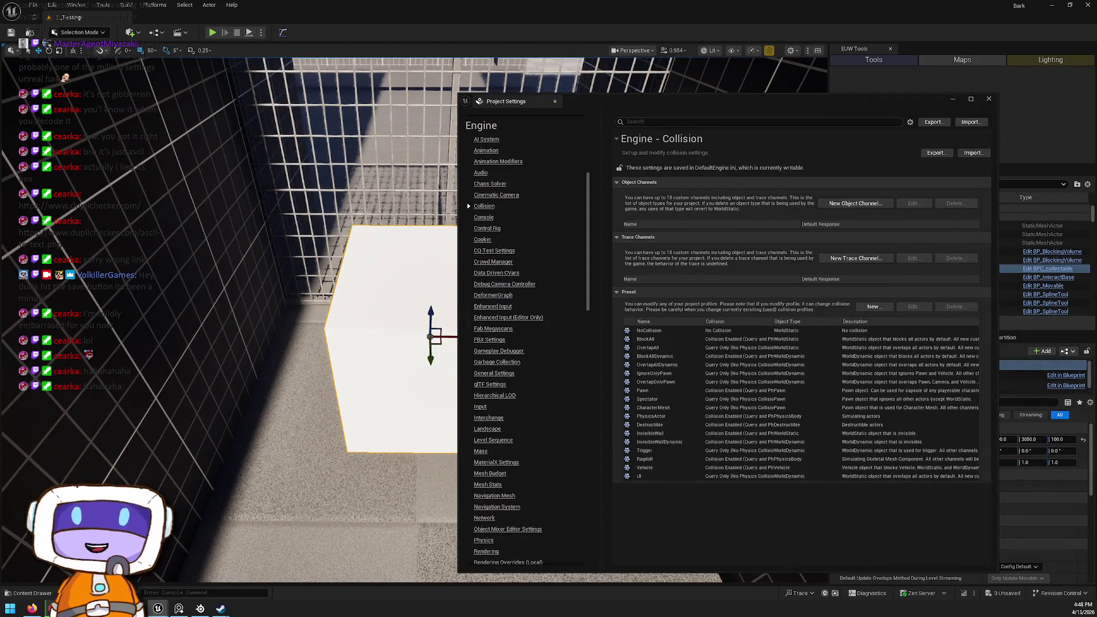
scroll(502, 228, down, 3)
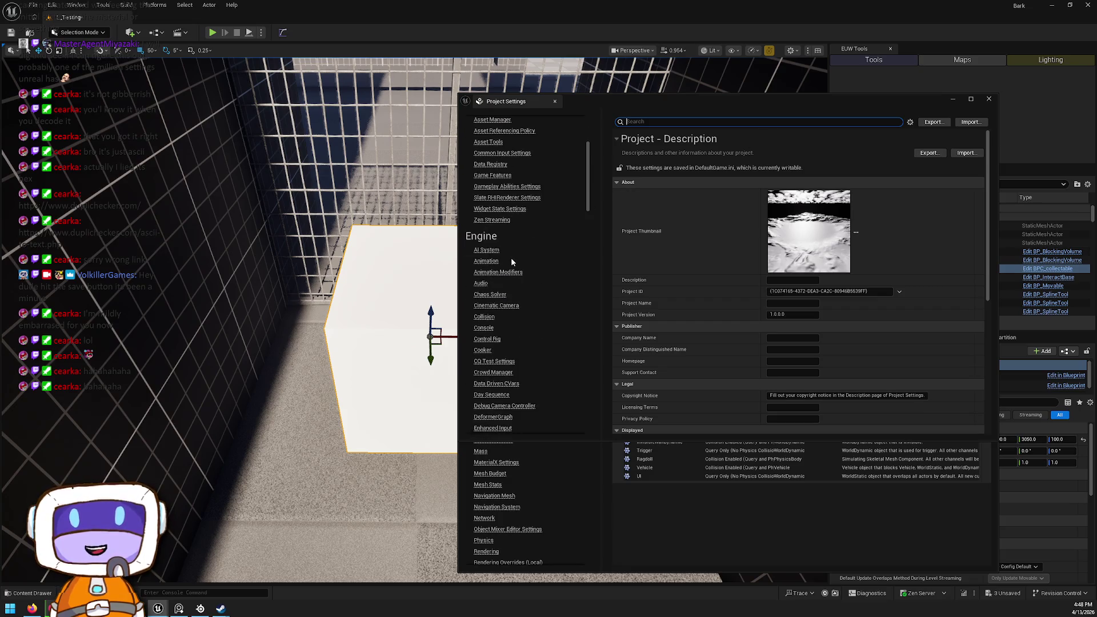
scroll(508, 251, down, 3)
click(485, 234)
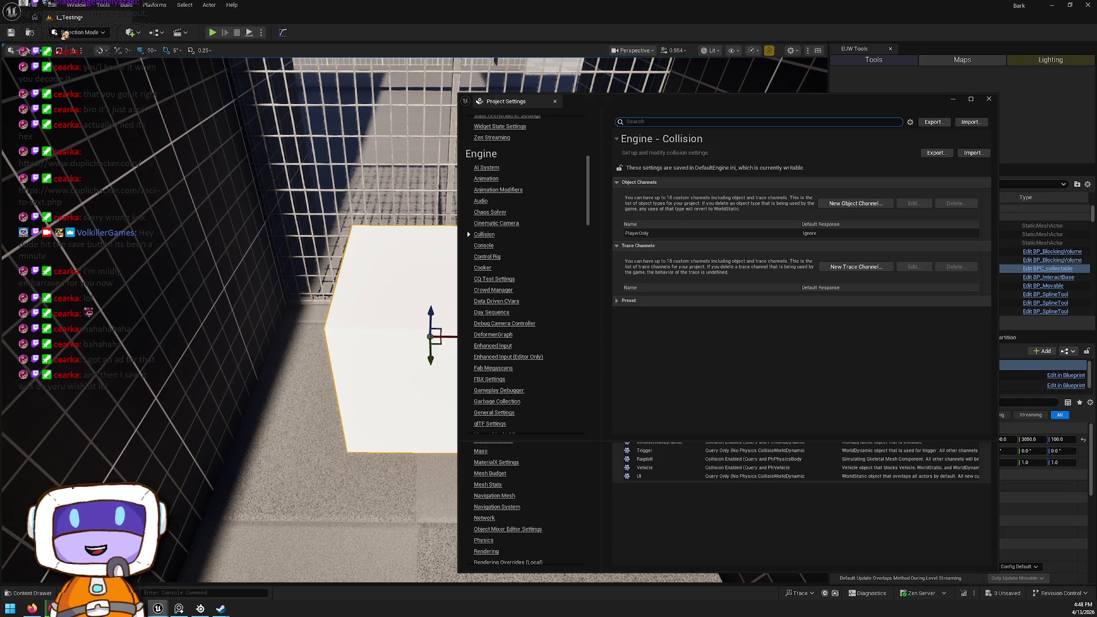
drag(675, 105, 679, 104)
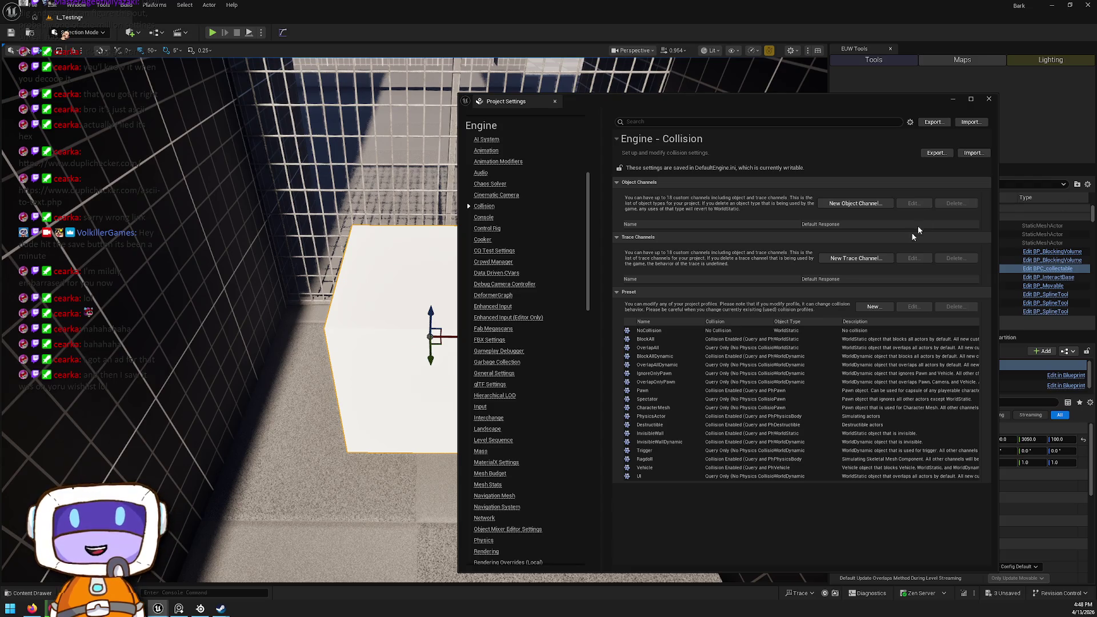
Step: Add a new object collision channel called Player whose default response is Ignore
click(852, 204)
click(561, 292)
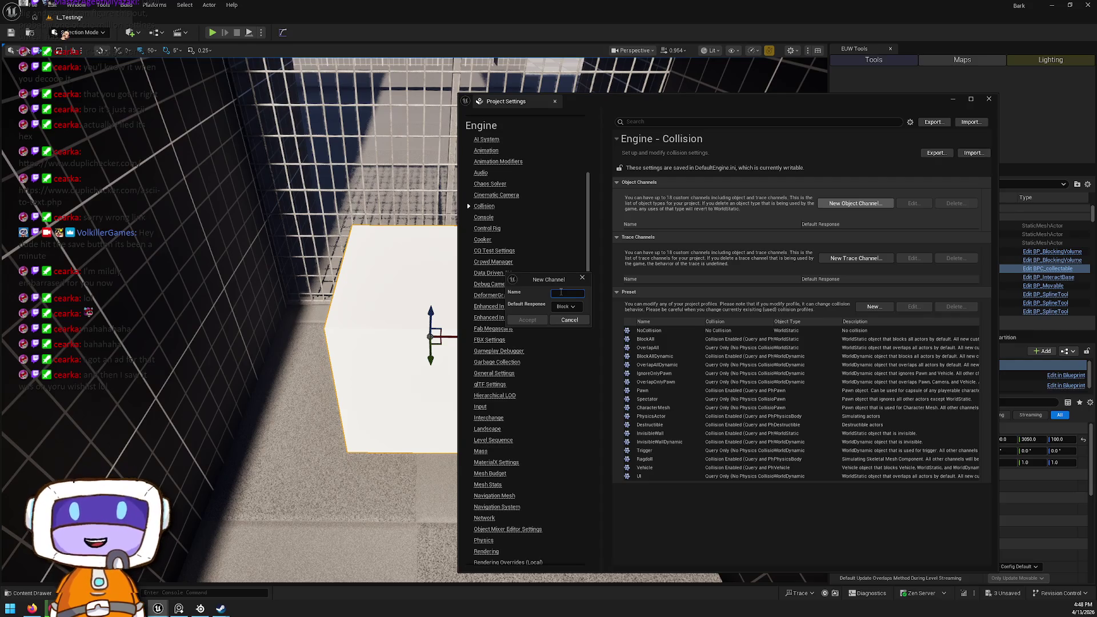
text(Player)
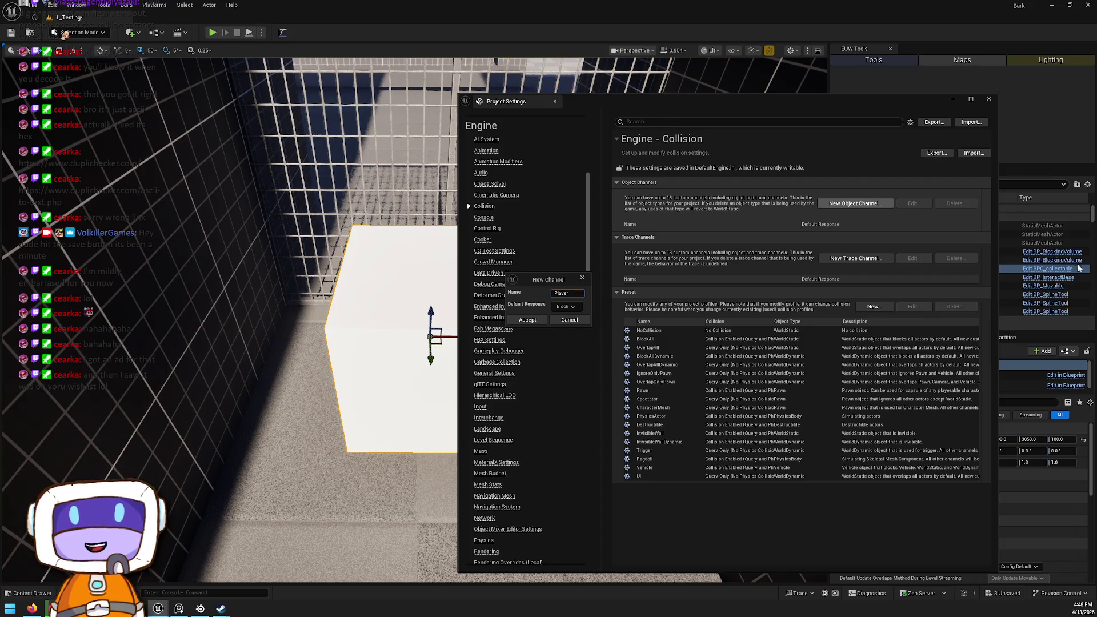
click(566, 306)
click(560, 322)
click(526, 319)
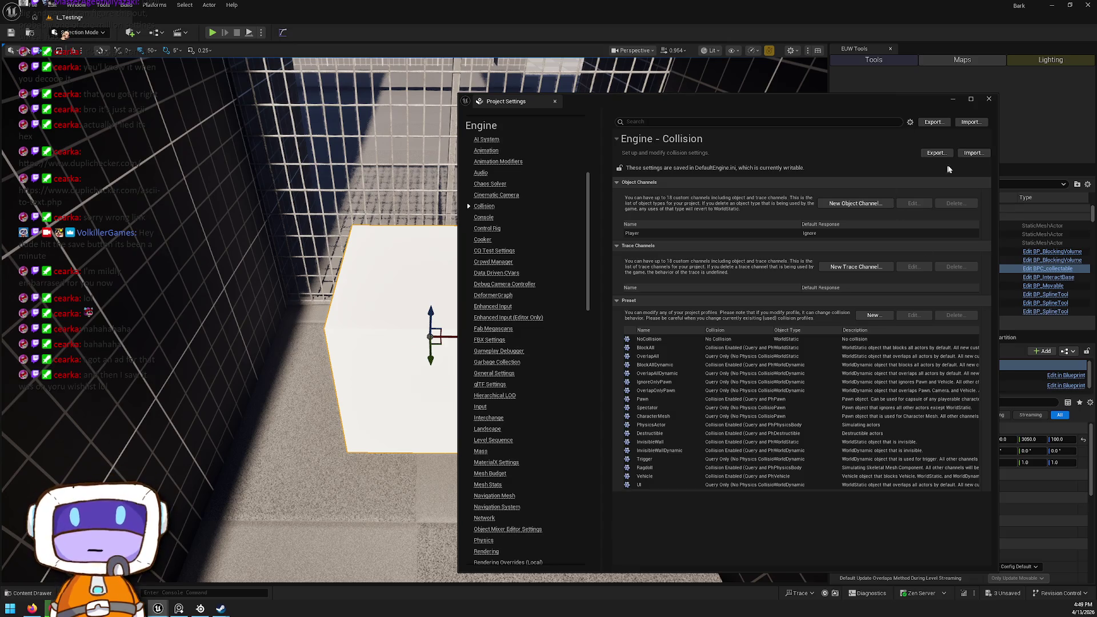
Step: Import collision settings from another project's config file
click(971, 122)
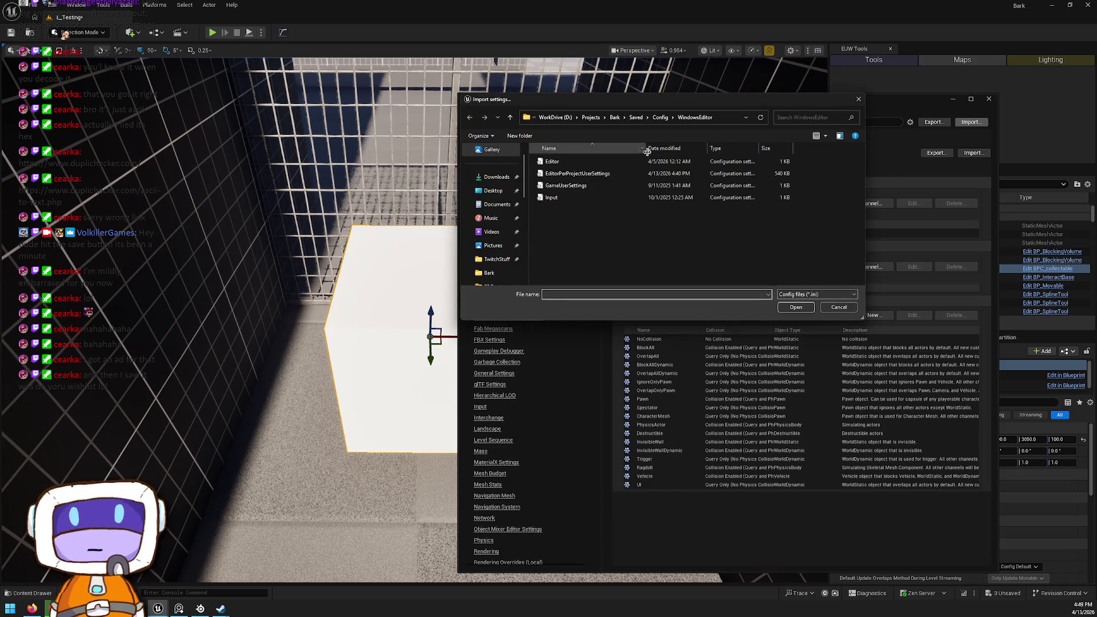
click(719, 118)
key(Return)
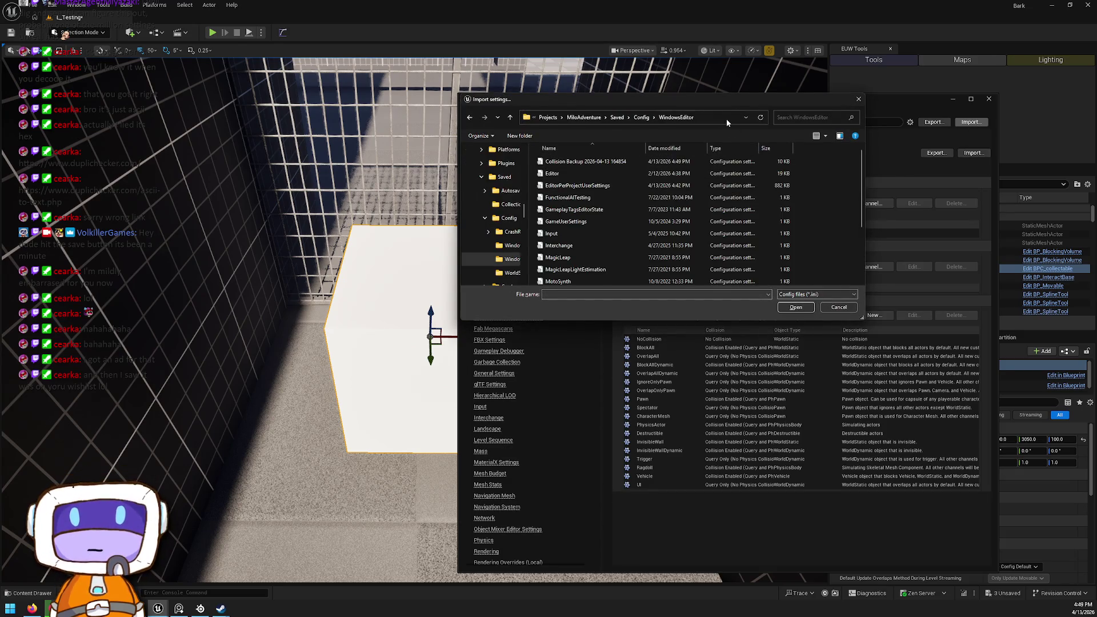
double_click(704, 165)
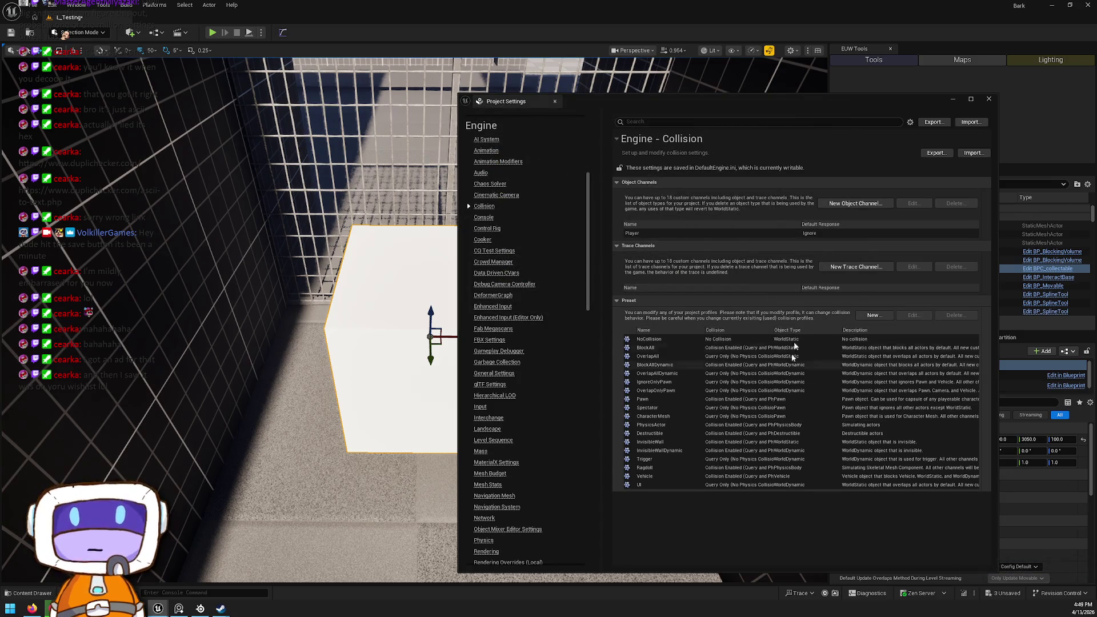
Step: Rename the Player object channel to PlayerOnly
double_click(787, 234)
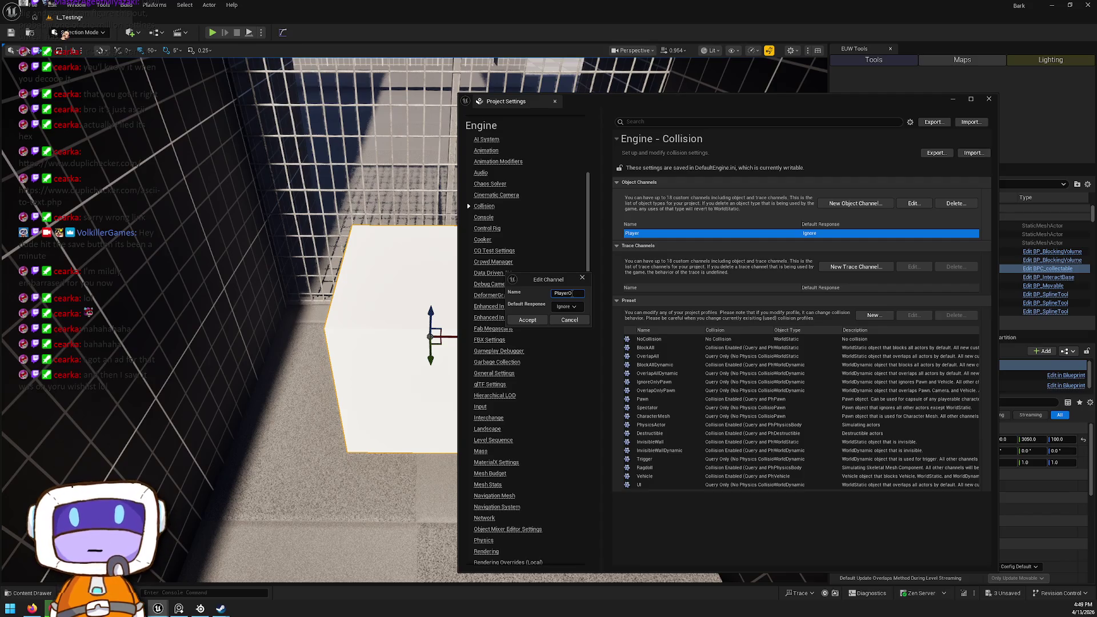
text(y)
click(528, 320)
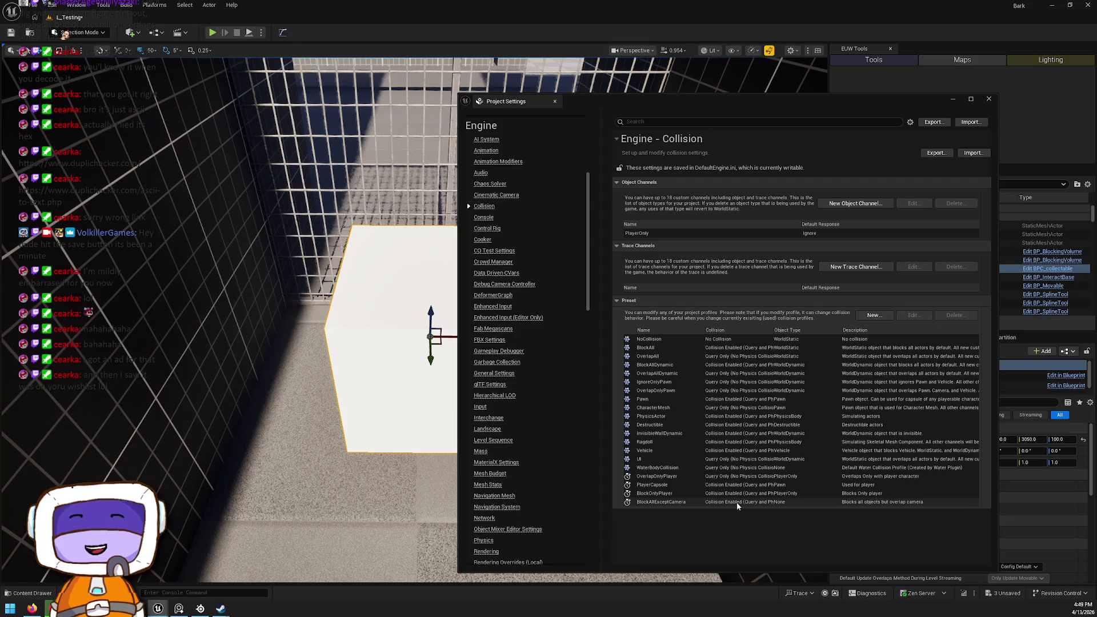
Step: Compare the OverlapOnlyPlayer and OverlapOnlyPawn presets' responses without changing them
click(681, 478)
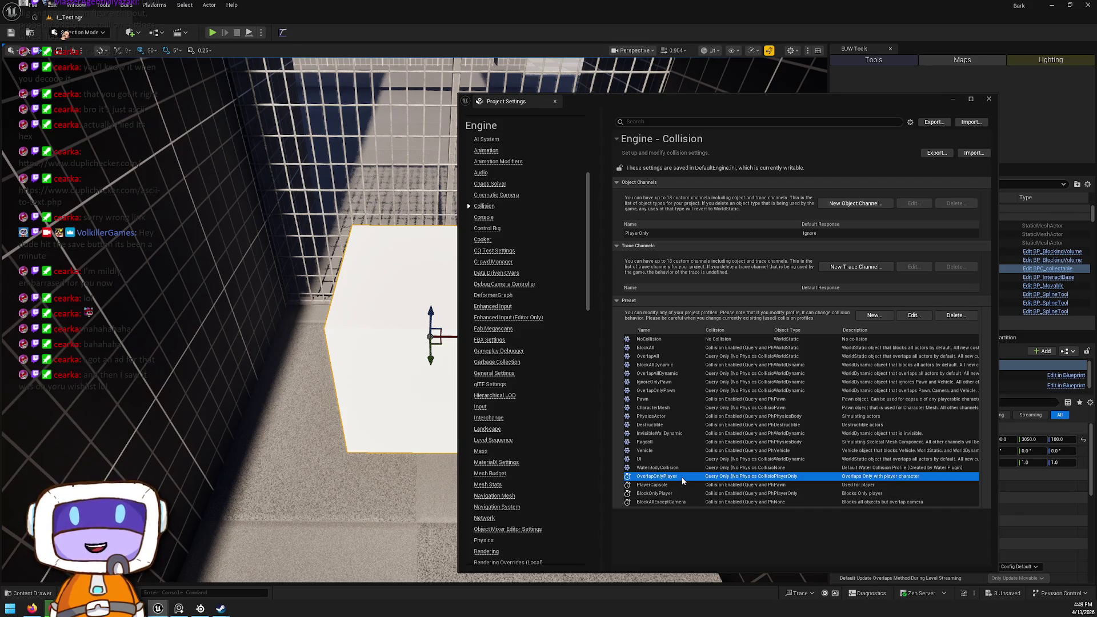
double_click(681, 478)
drag(560, 175, 859, 197)
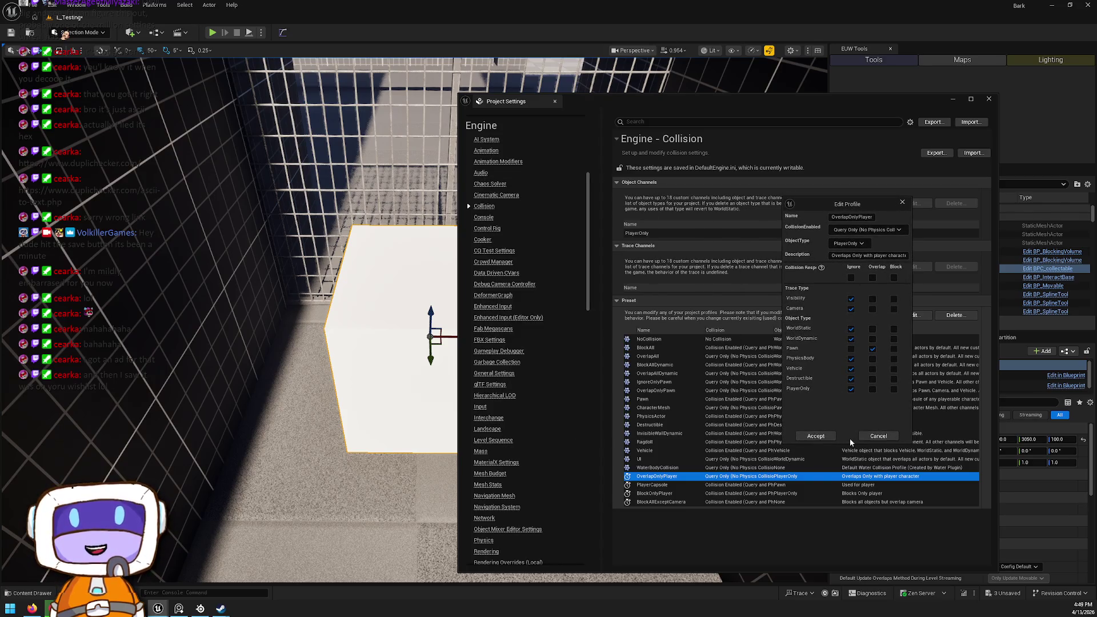
click(869, 438)
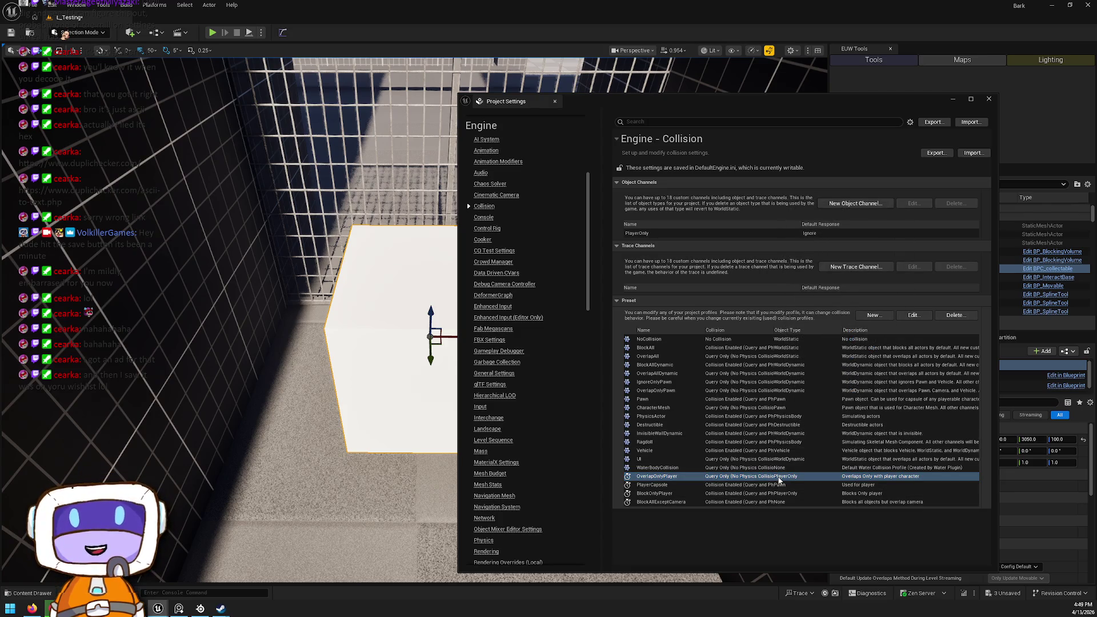
double_click(779, 480)
click(575, 417)
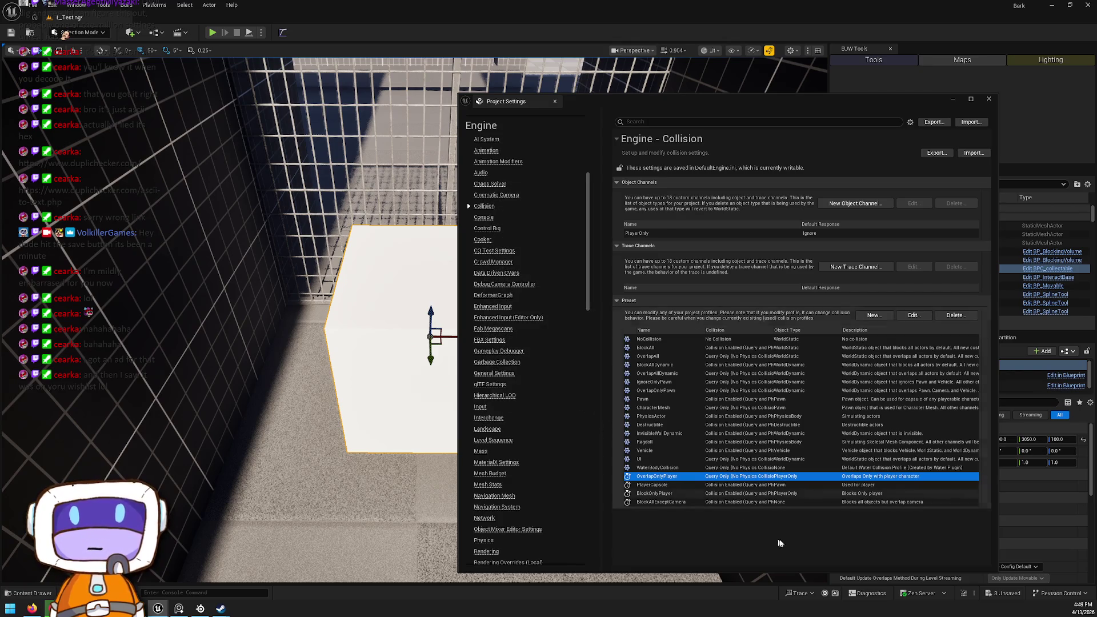
double_click(673, 393)
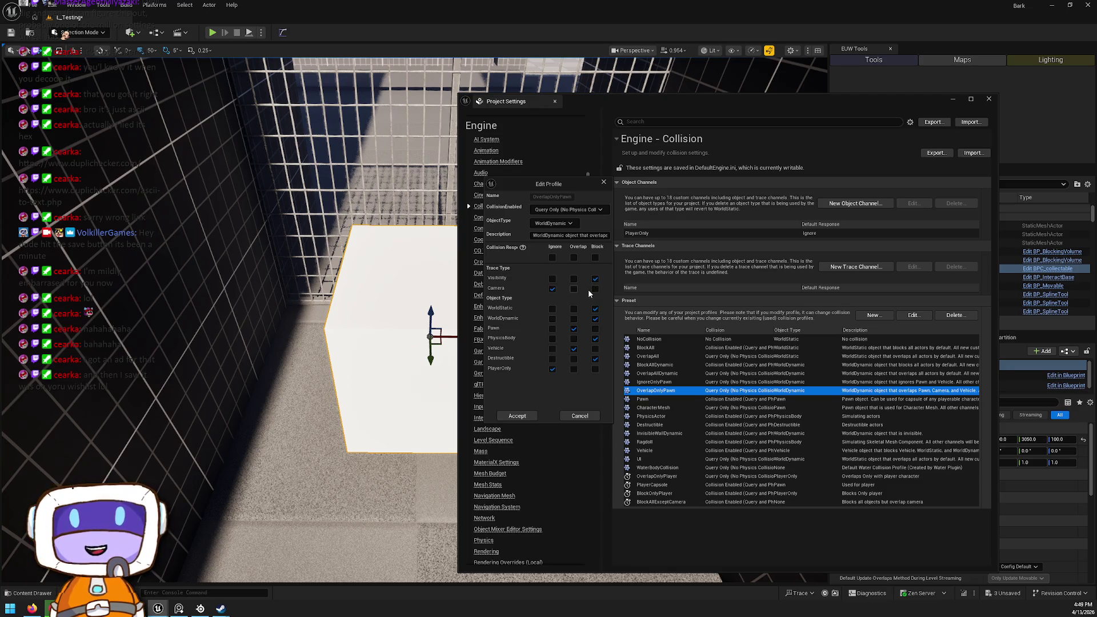
click(604, 182)
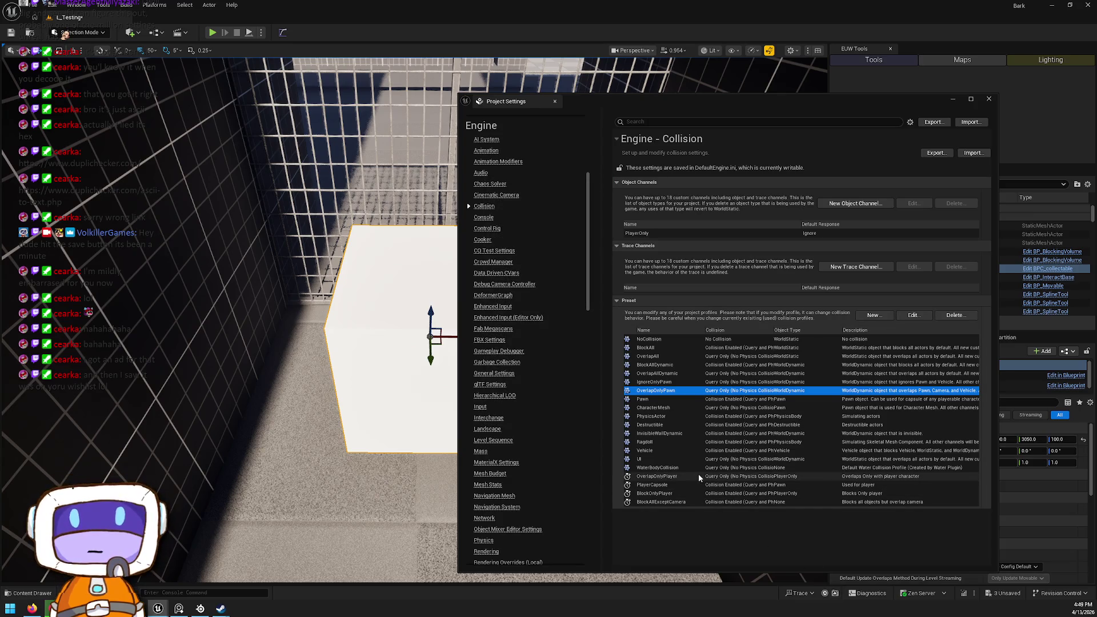
double_click(699, 476)
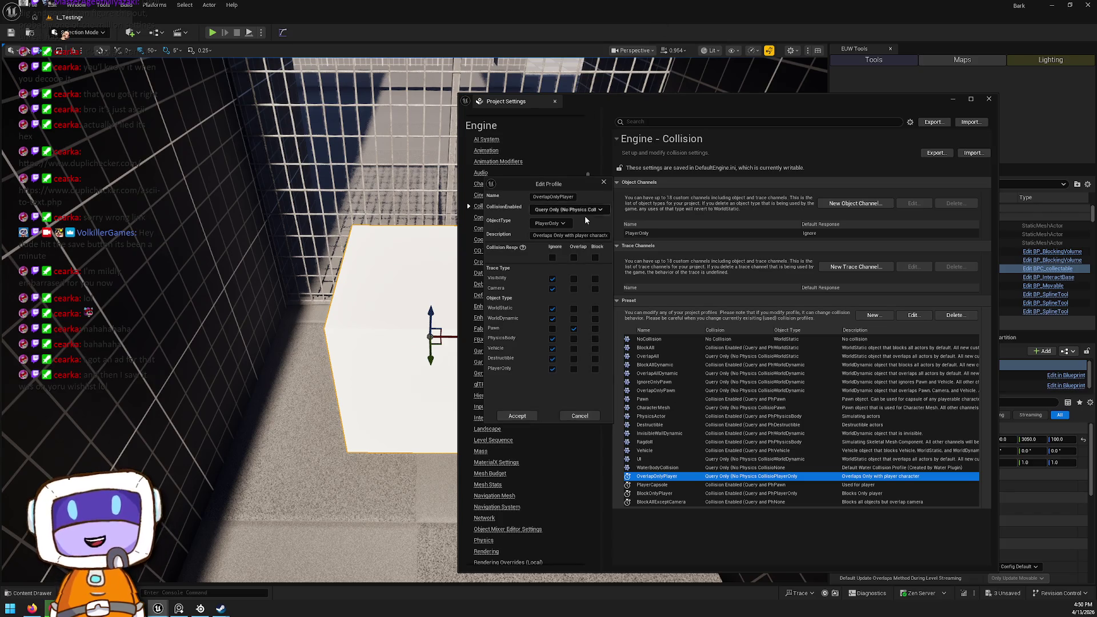
click(603, 182)
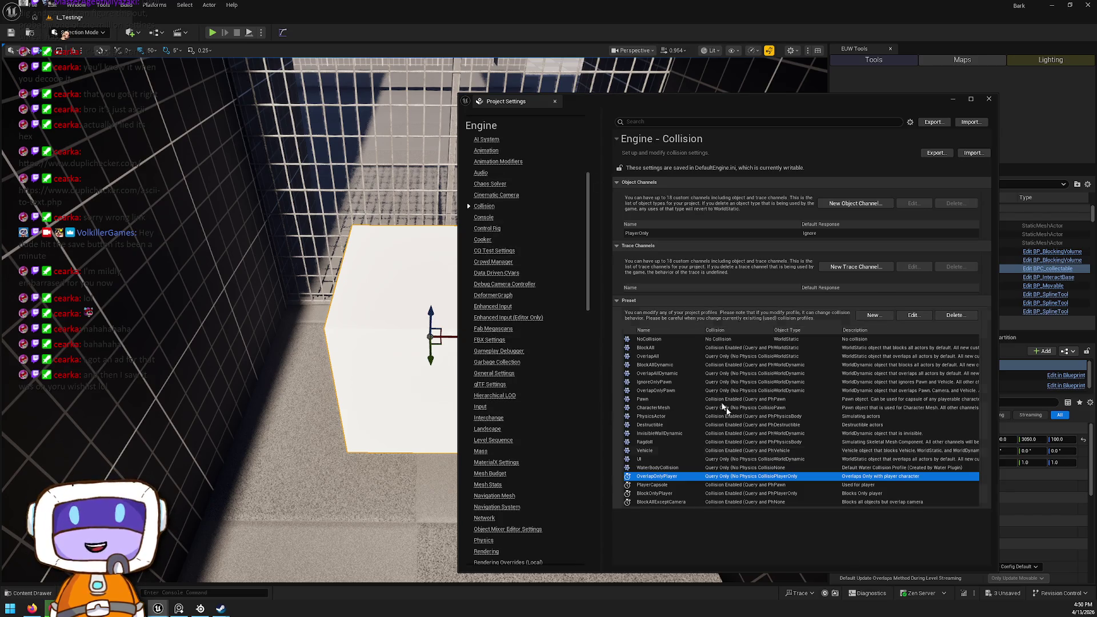
Step: Review the PlayerCapsule preset, leaving its PlayerOnly response at Block
double_click(753, 485)
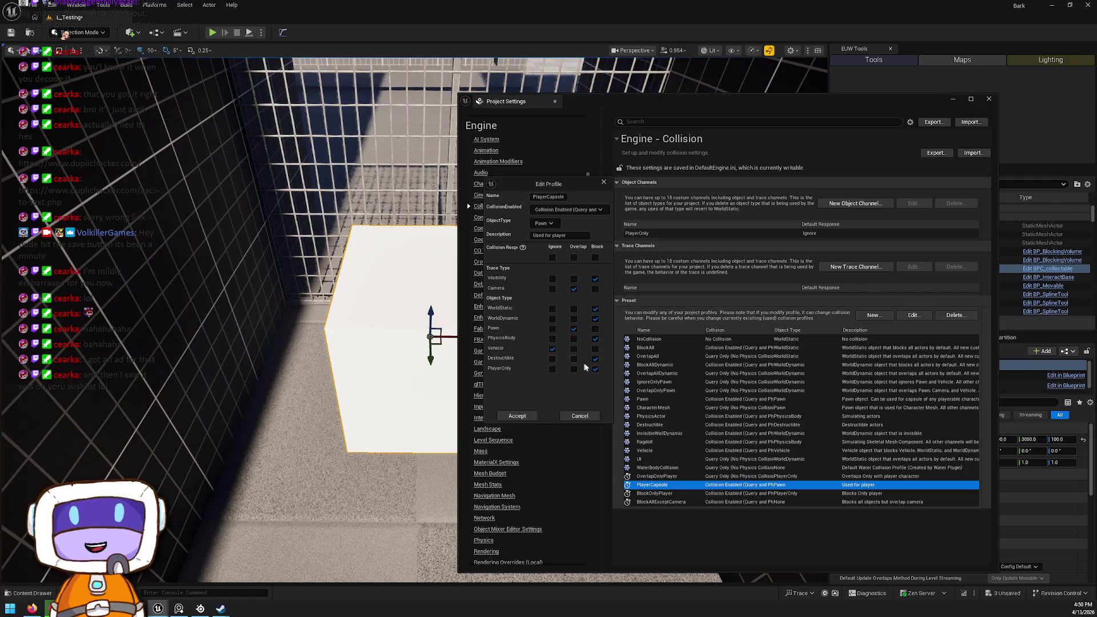
click(596, 369)
click(595, 369)
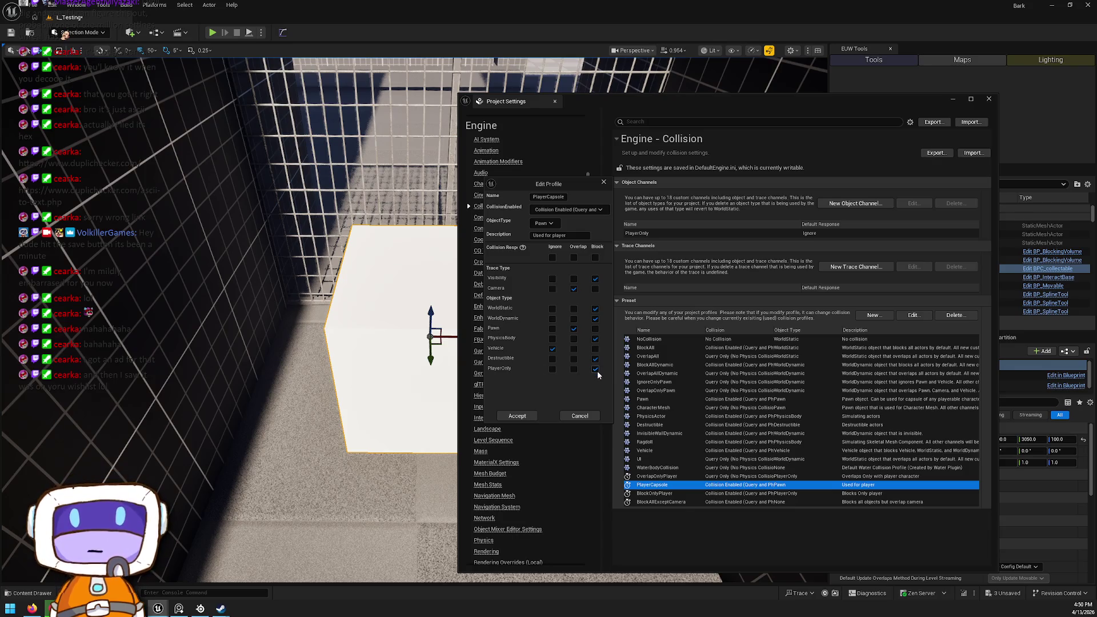
click(604, 182)
Step: Set the BlockOnlyPlayer preset's Pawn response to Ignore and accept
double_click(693, 493)
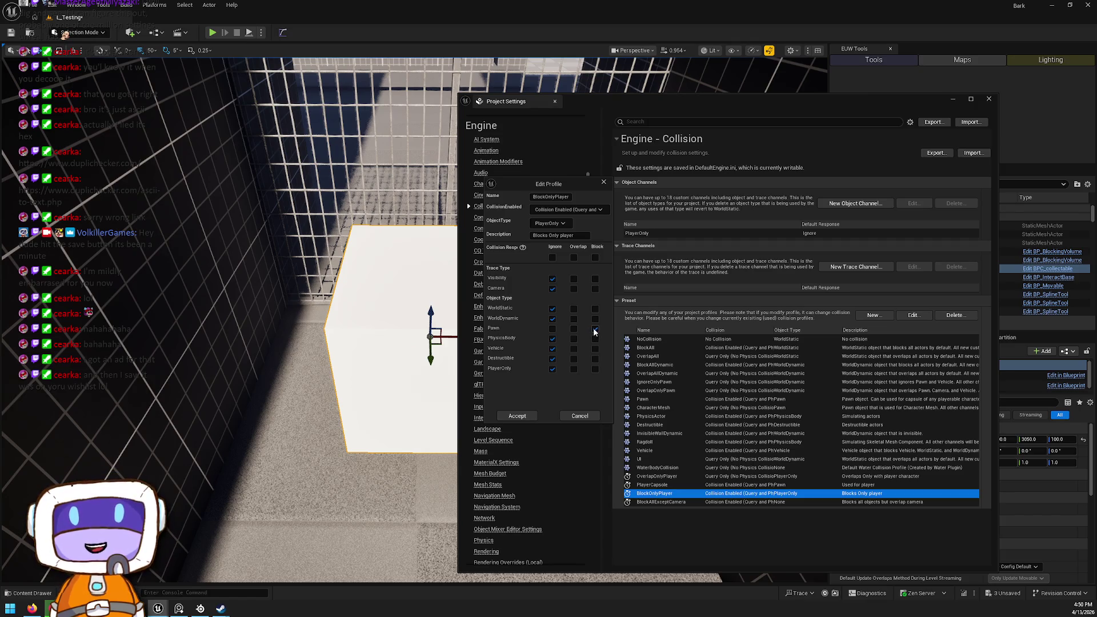
click(551, 328)
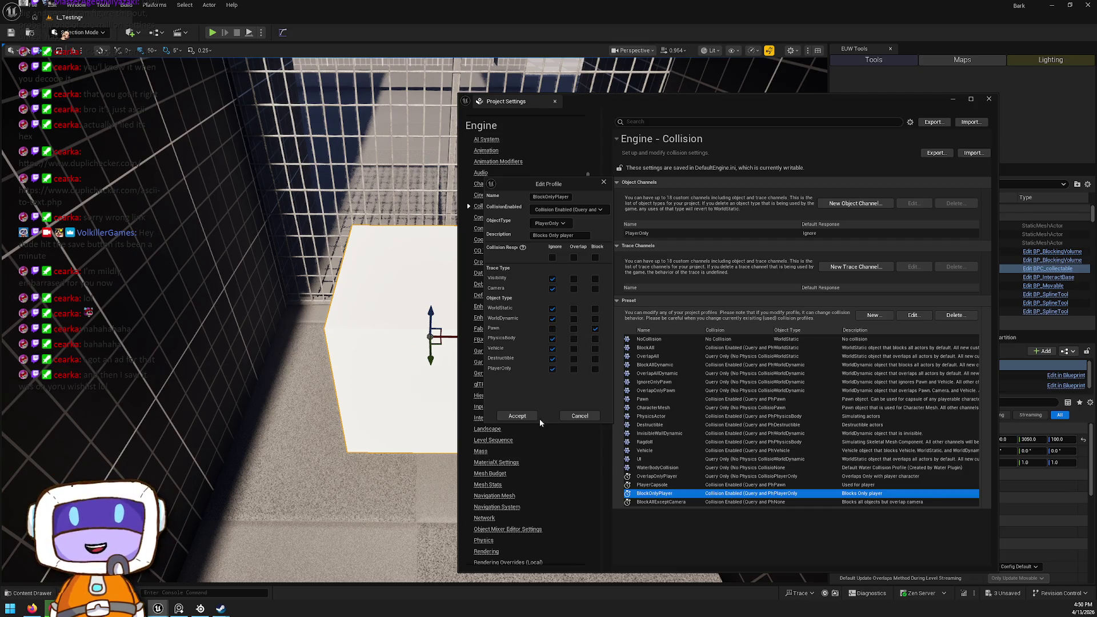
click(517, 417)
Step: Review the PlayerCapsule and BlockAllExceptCamera presets without making changes
double_click(652, 485)
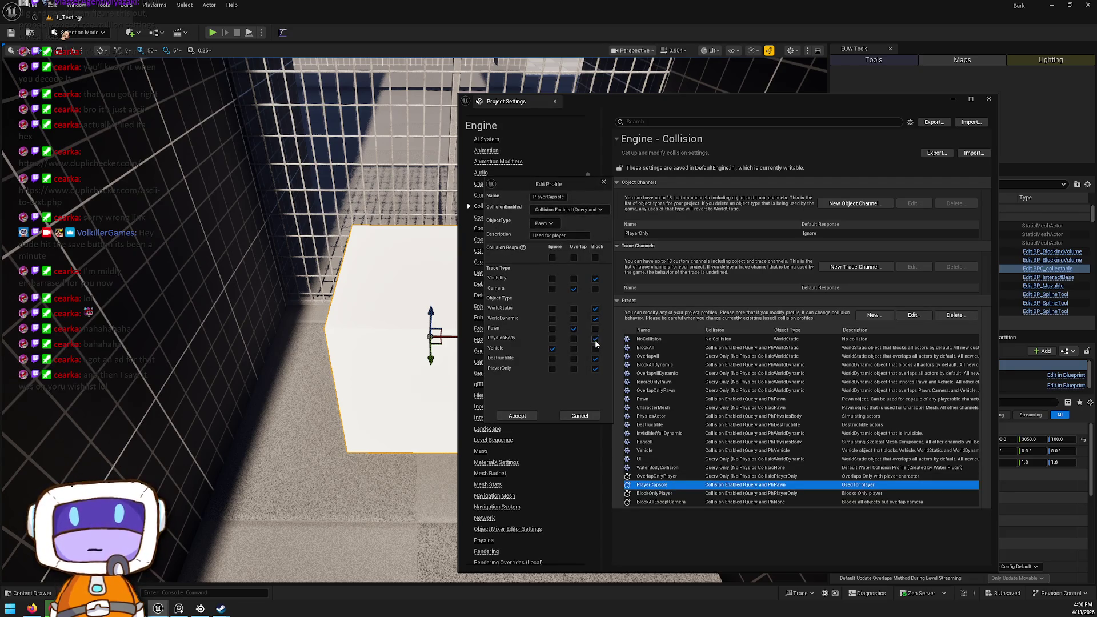
click(579, 416)
double_click(767, 502)
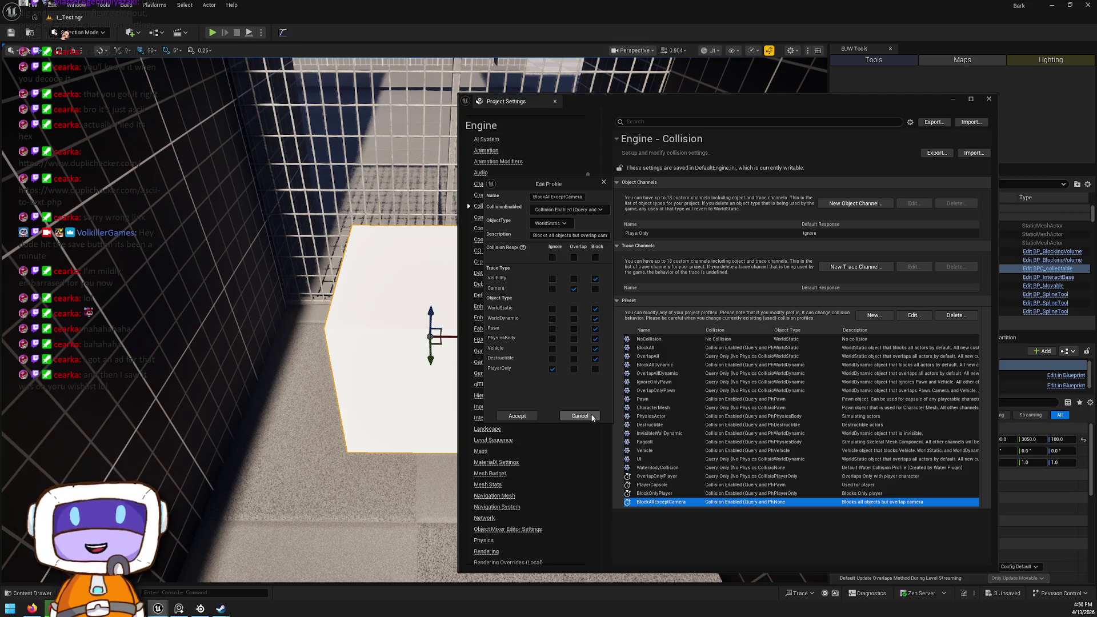
click(592, 416)
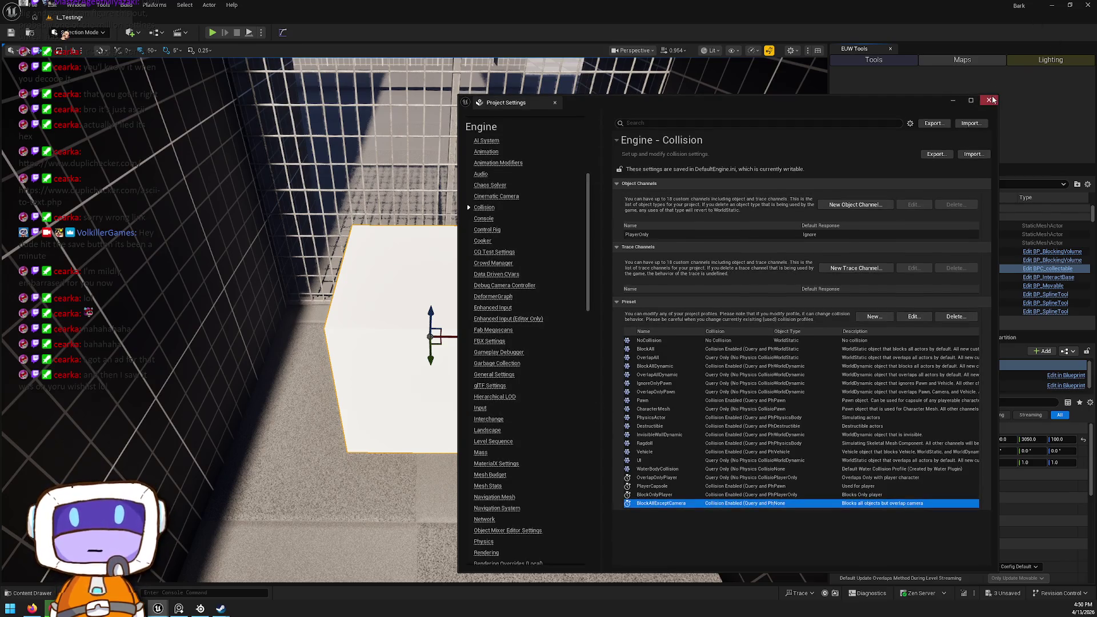
Step: Close Project Settings, browse the Content Drawer's Blueprints folder and open the Player blueprint
click(990, 100)
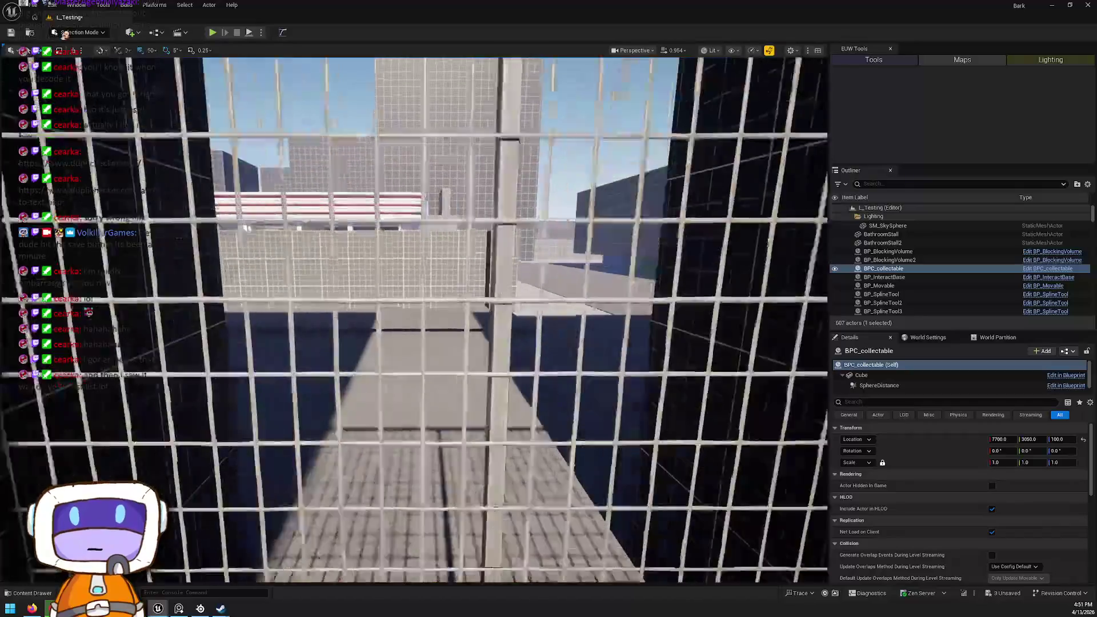
drag(754, 473, 754, 472)
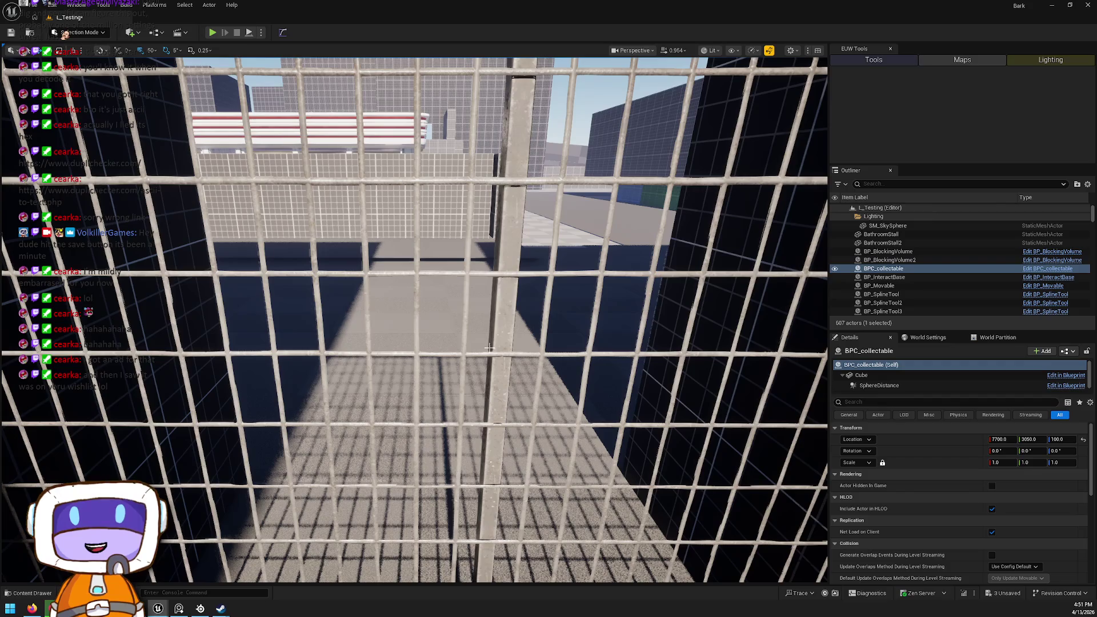
click(31, 593)
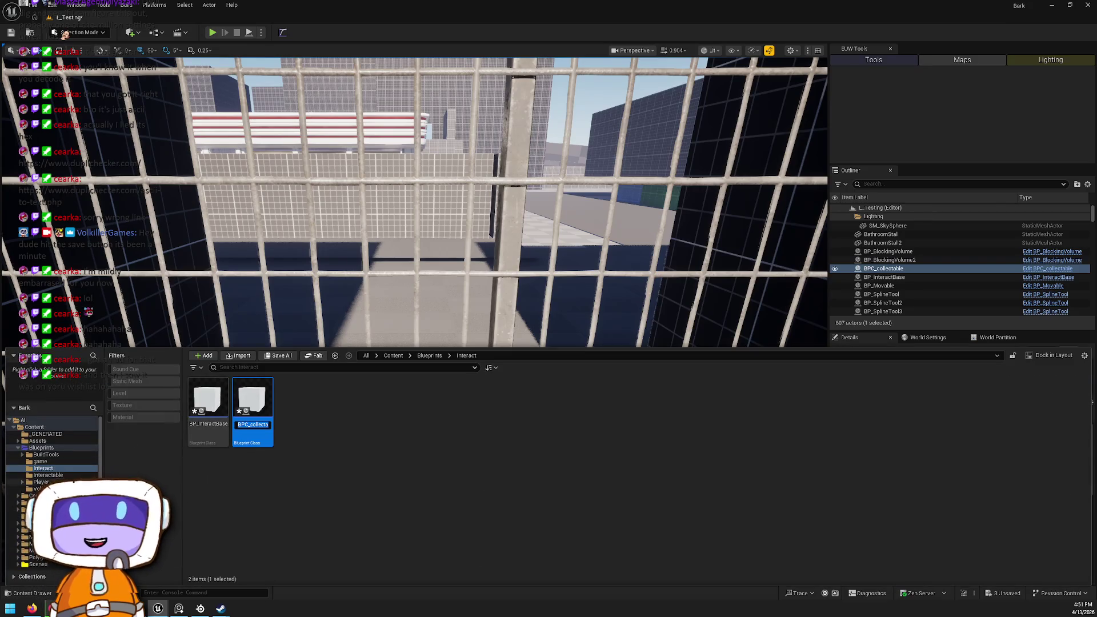
scroll(47, 473, down, 2)
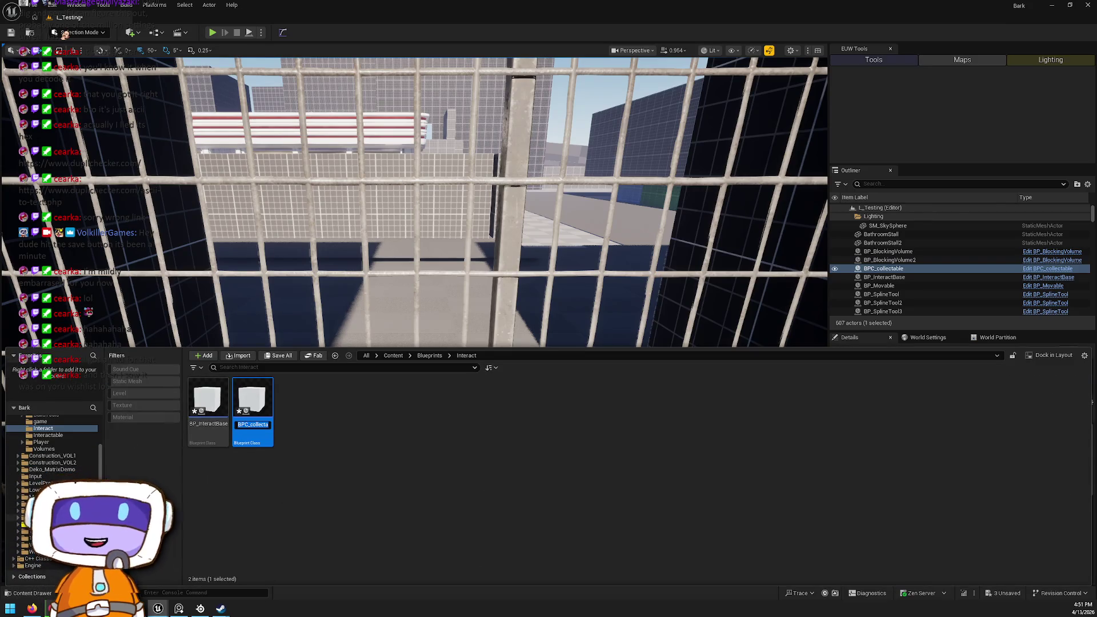
click(40, 511)
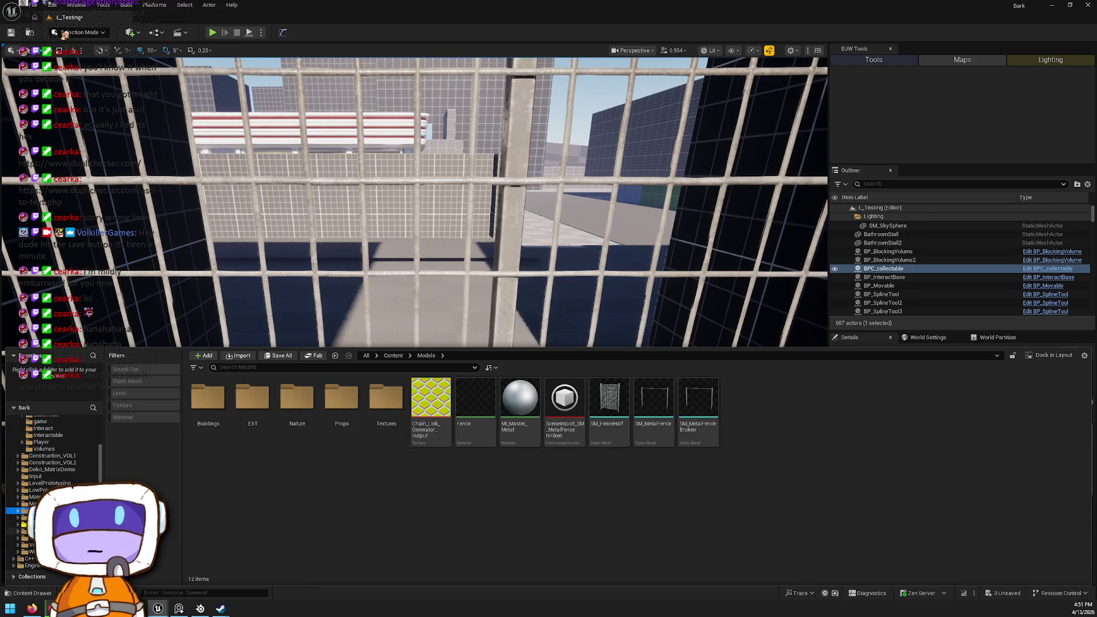
scroll(52, 485, up, 2)
click(50, 448)
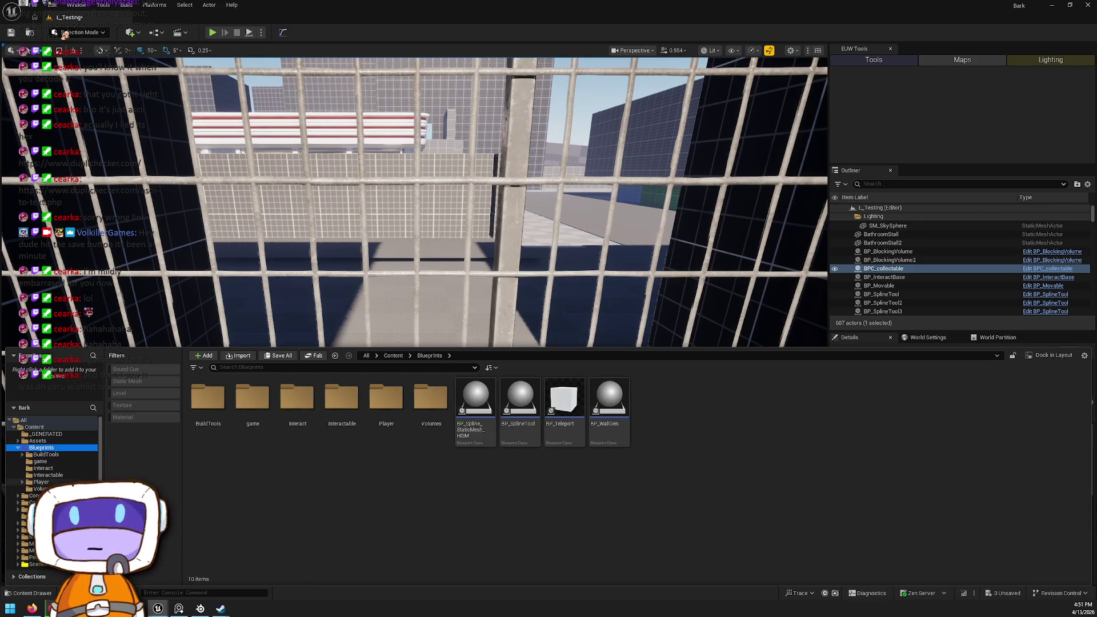
double_click(346, 431)
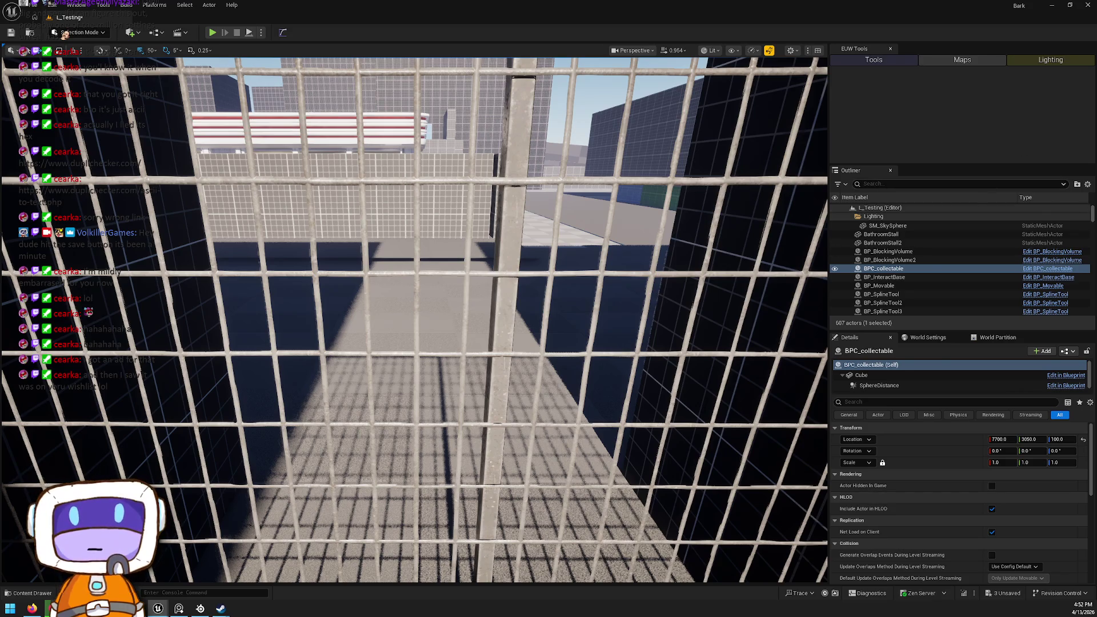
Step: Frame the construction fence, play-test the level, then stop and select the cage grid piece
click(504, 282)
key(f)
key(alt+p)
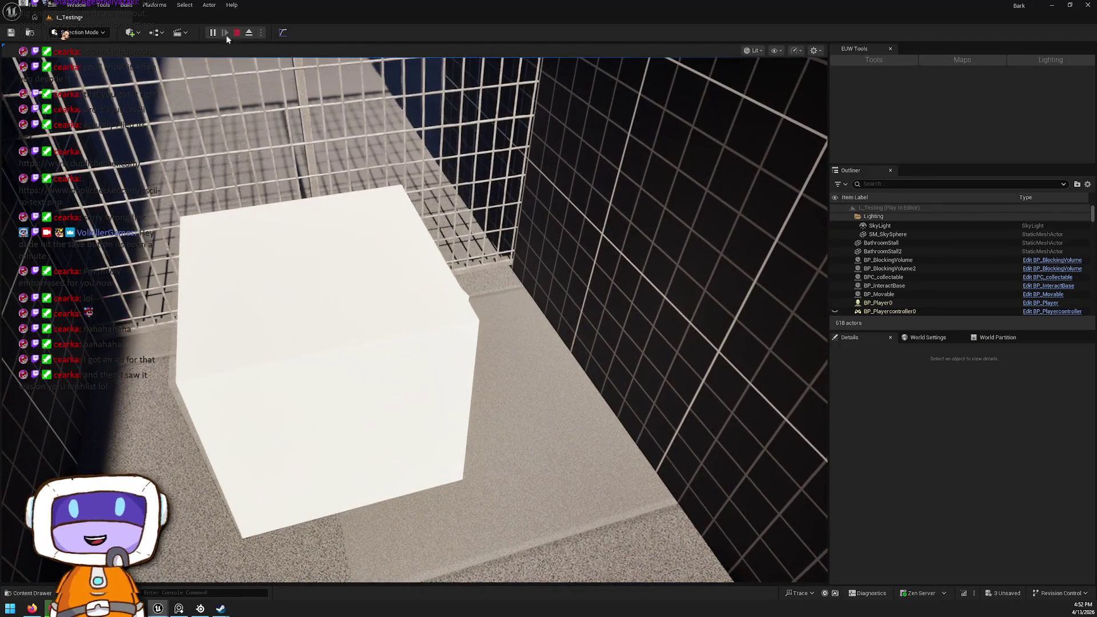
click(236, 33)
click(333, 125)
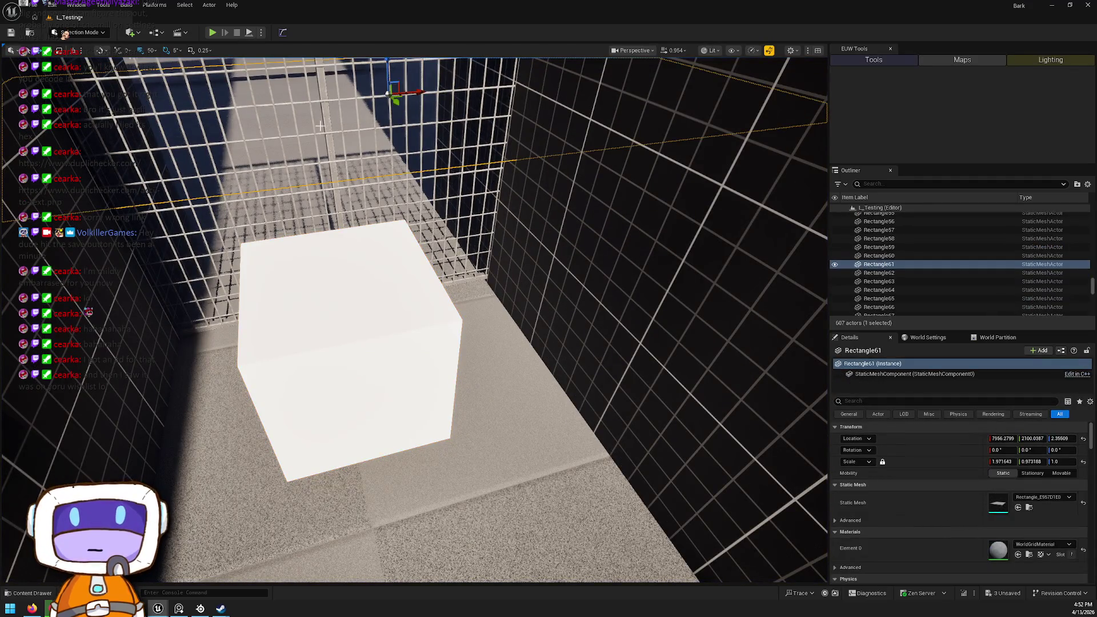
Step: Set the fence's Collision Presets to BlockAllExceptCamera in Details
right_click(328, 126)
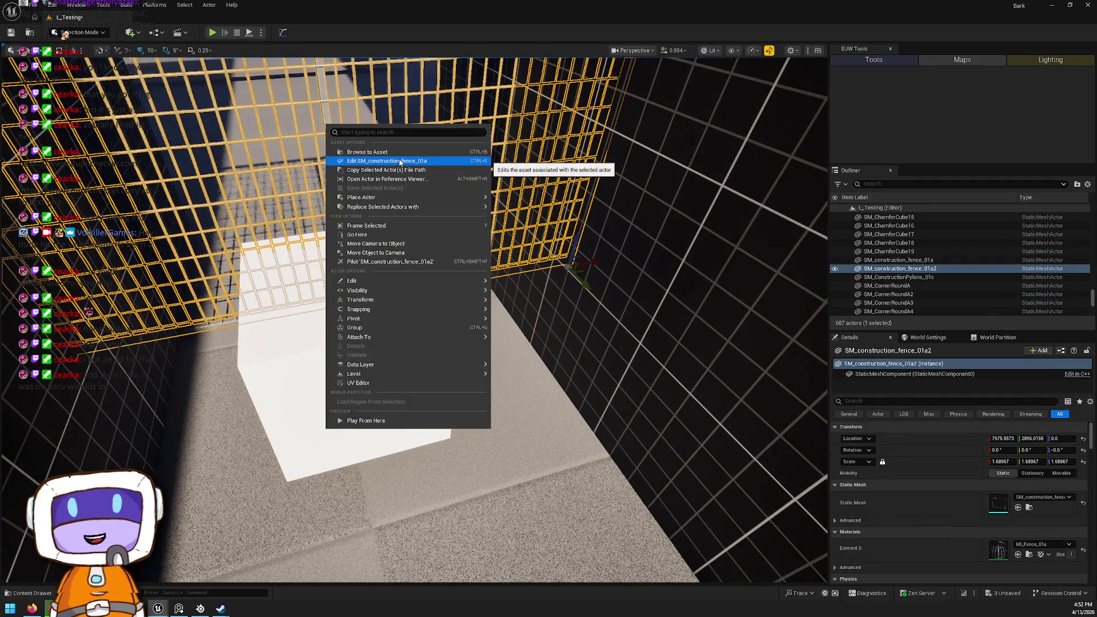
scroll(1056, 495, down, 10)
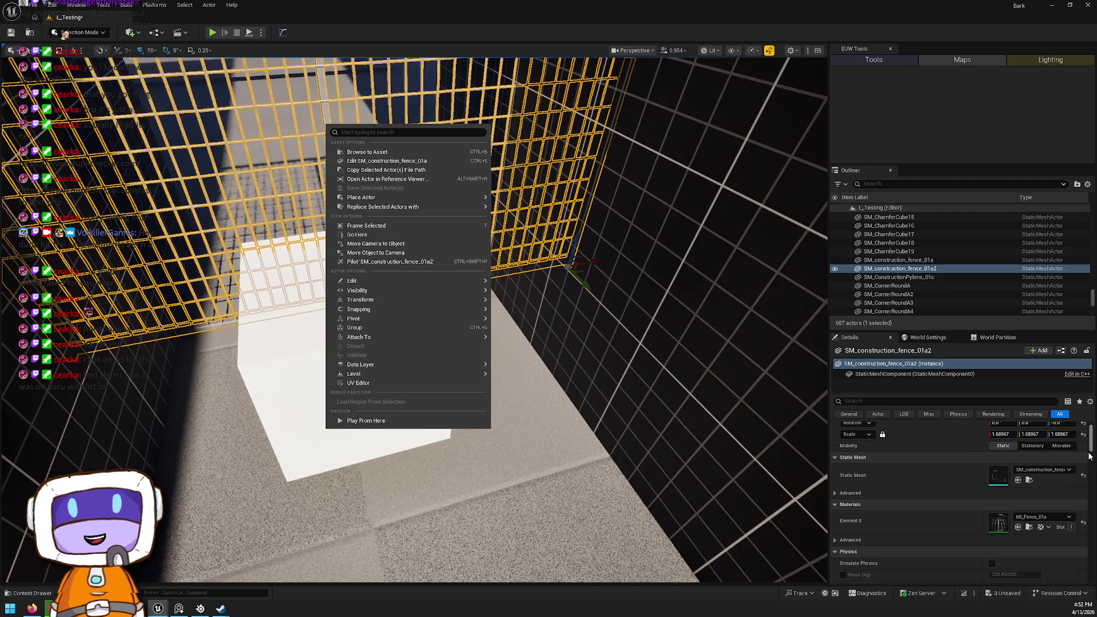
scroll(1055, 491, down, 10)
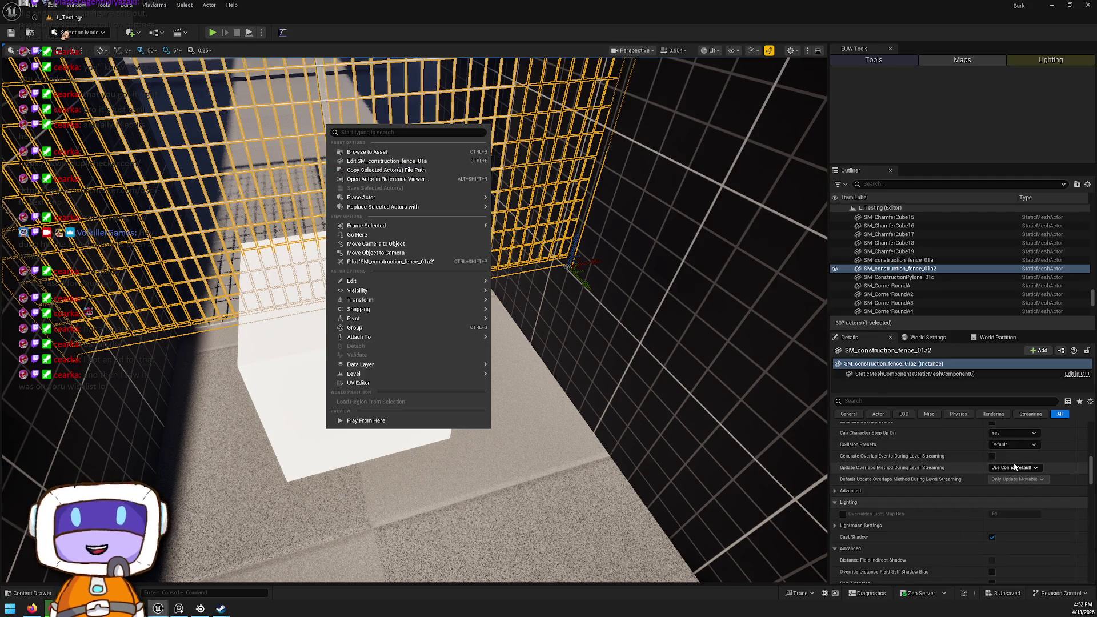
scroll(1025, 496, down, 10)
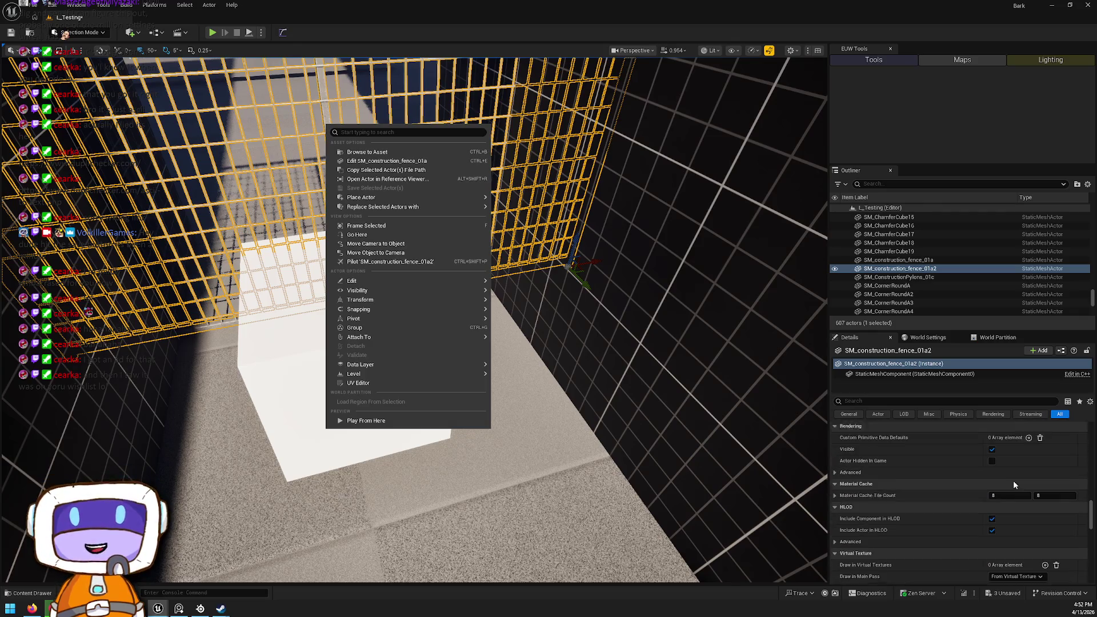
scroll(1016, 485, up, 6)
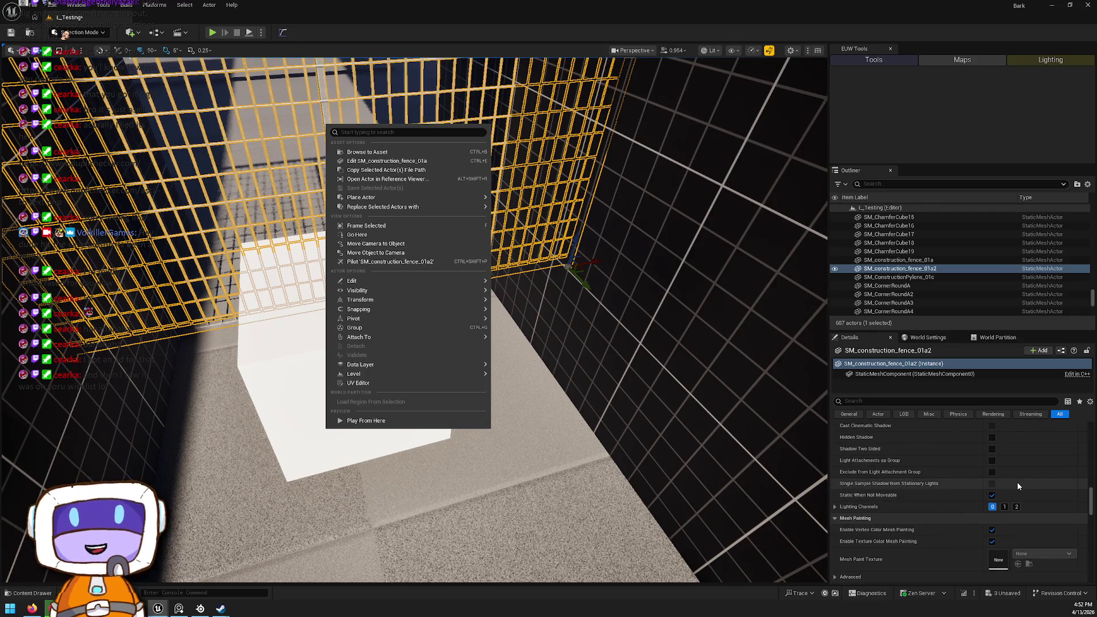
scroll(1016, 483, up, 5)
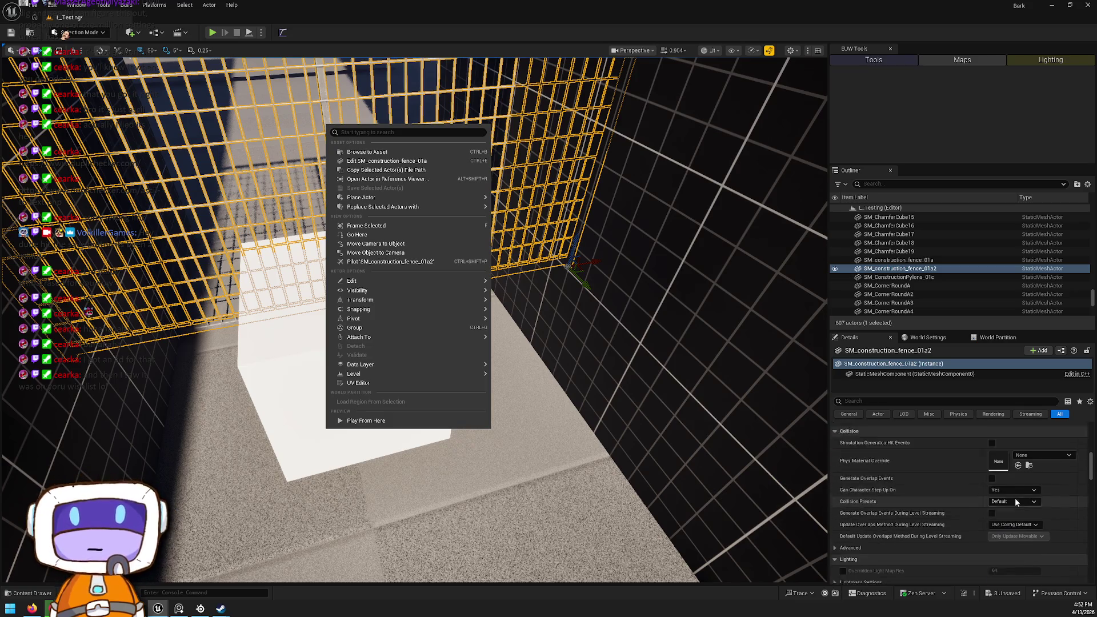
click(1011, 475)
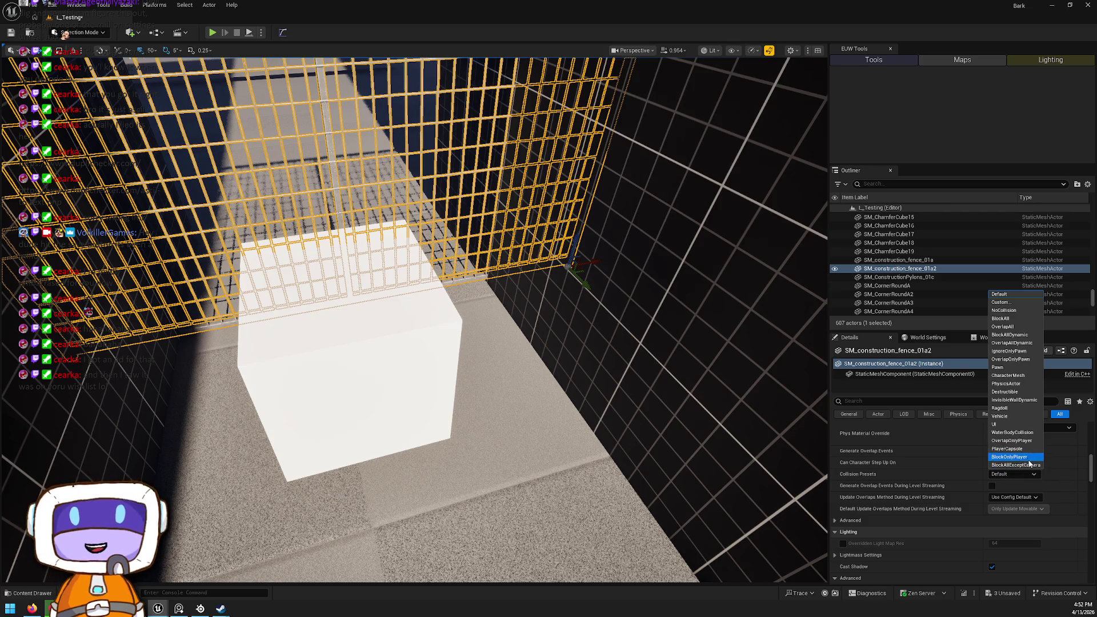
click(1017, 465)
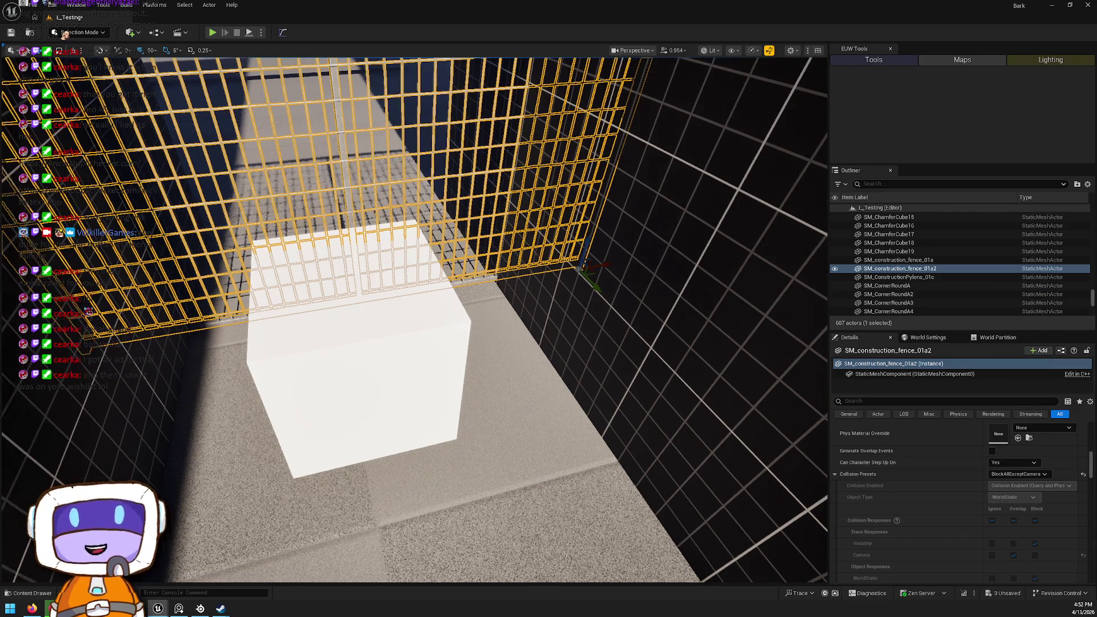
Step: Play-test the level, then reselect the fence and open its SM_construction_fence_01a mesh
key(alt+p)
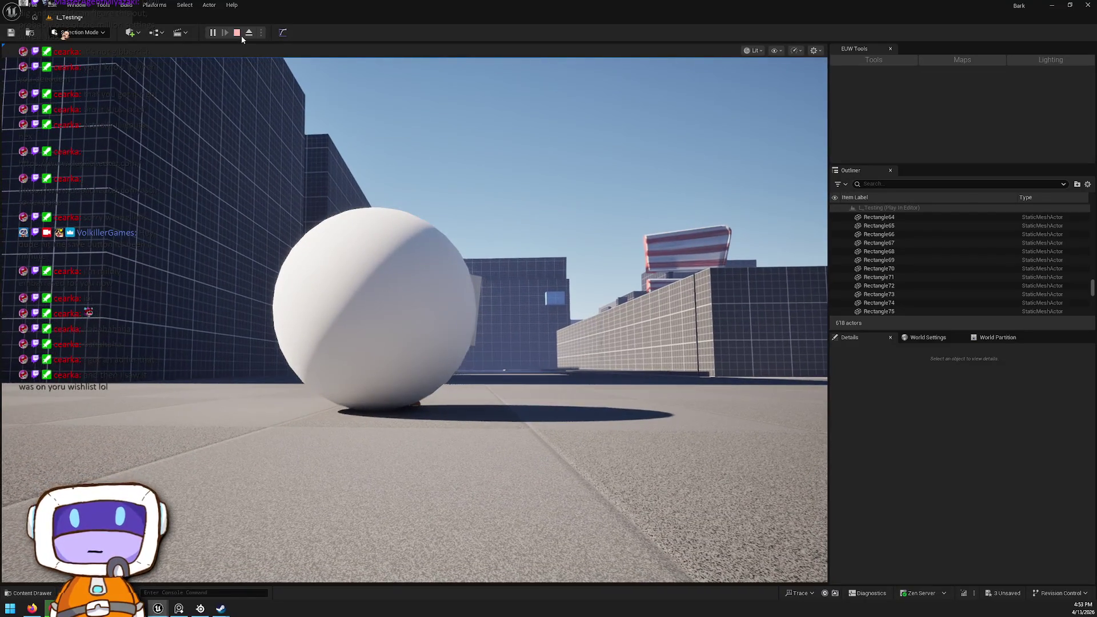
click(238, 33)
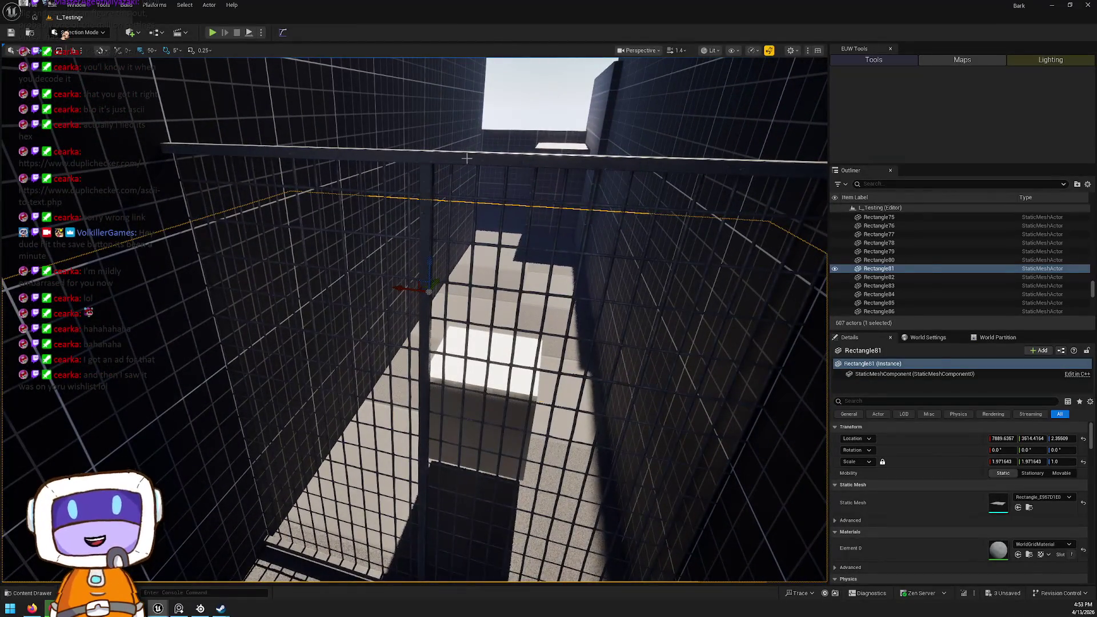
click(466, 158)
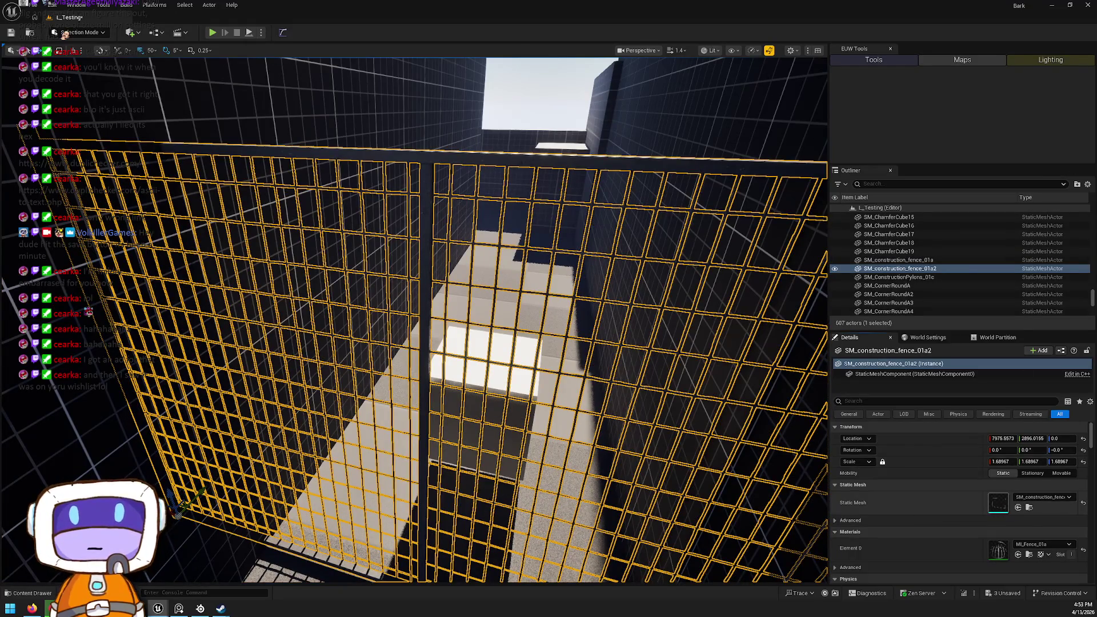
double_click(998, 502)
Step: Change the fence static mesh's collision preset from BlockAll to BlockAllExceptCamera and close the editor
scroll(1016, 248, down, 10)
scroll(1002, 313, down, 5)
click(960, 240)
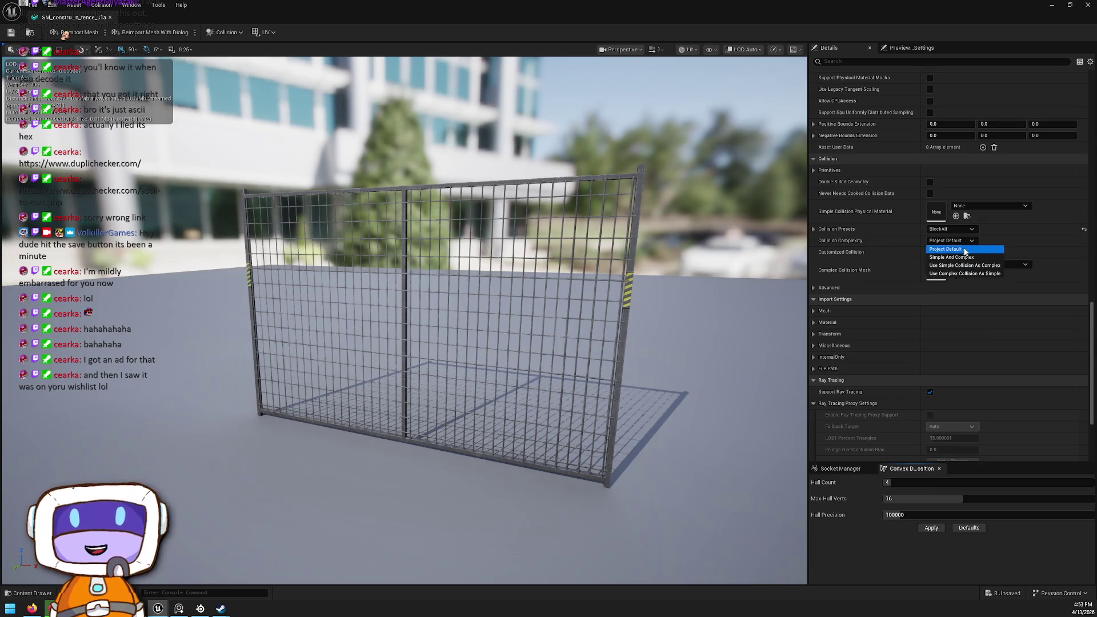
click(951, 229)
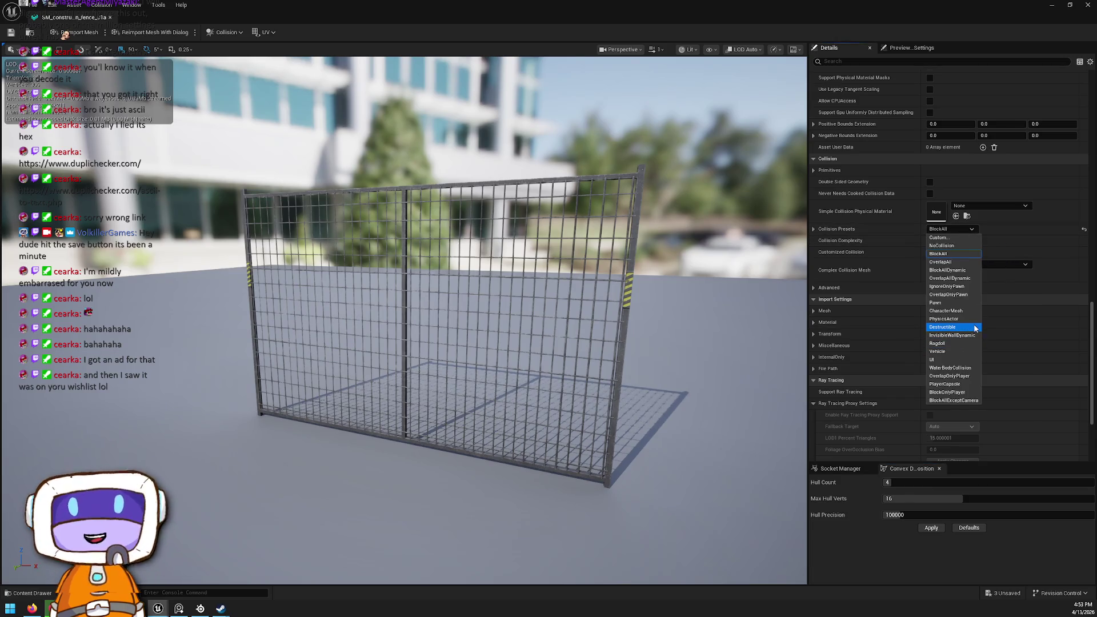
click(965, 399)
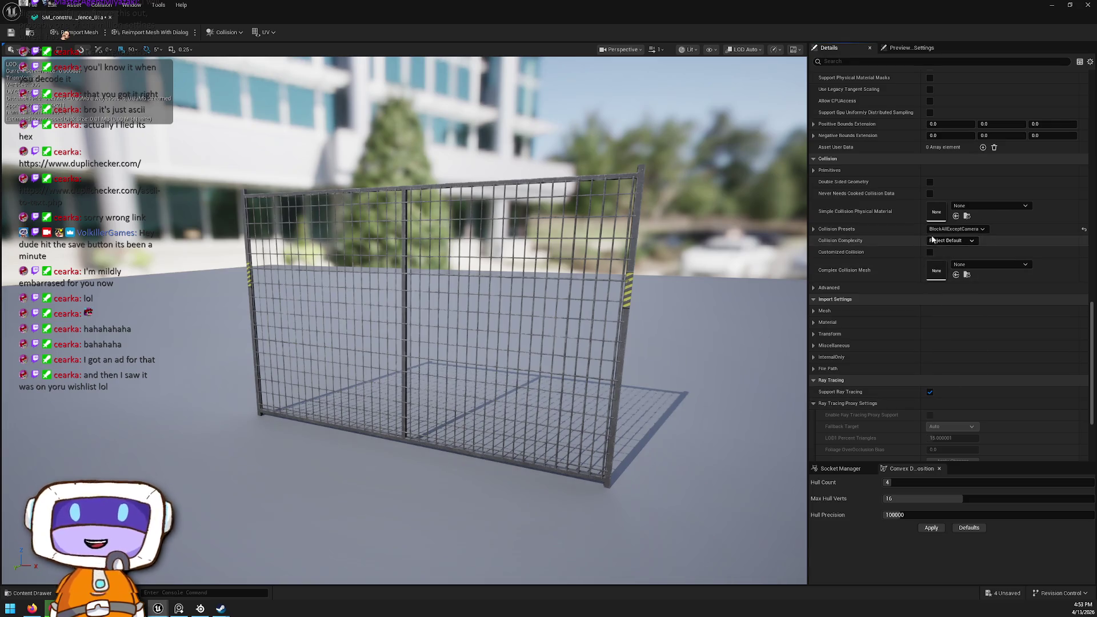
click(814, 229)
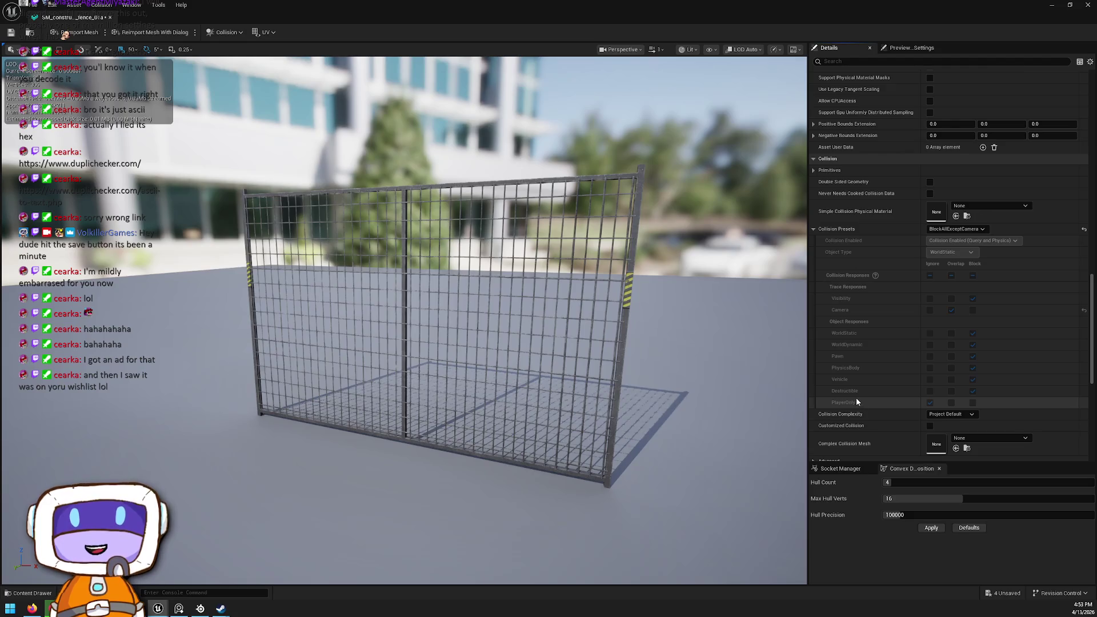
click(1087, 5)
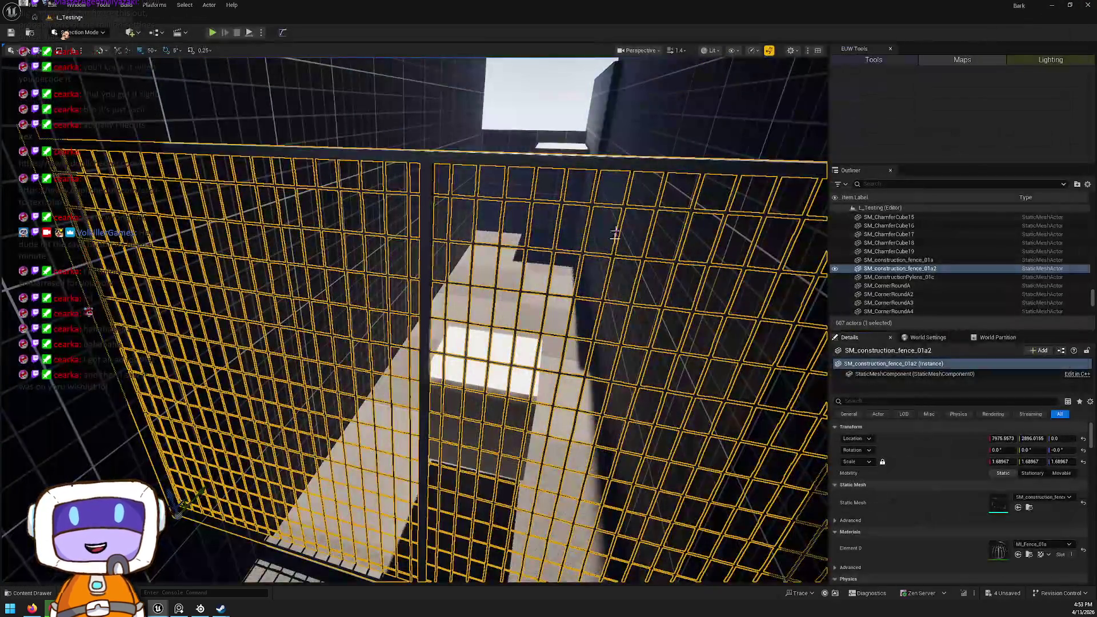
Step: Select the white cube and open BPC_collectable via the Blueprint dropdown's Open Blueprint Editor
drag(618, 216, 607, 234)
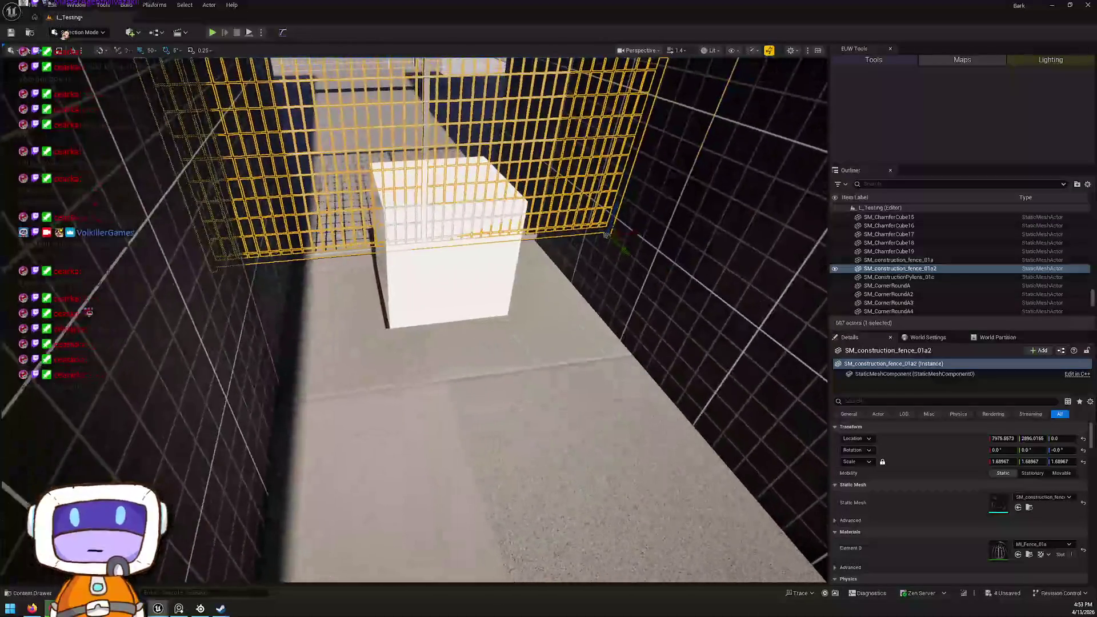
click(446, 252)
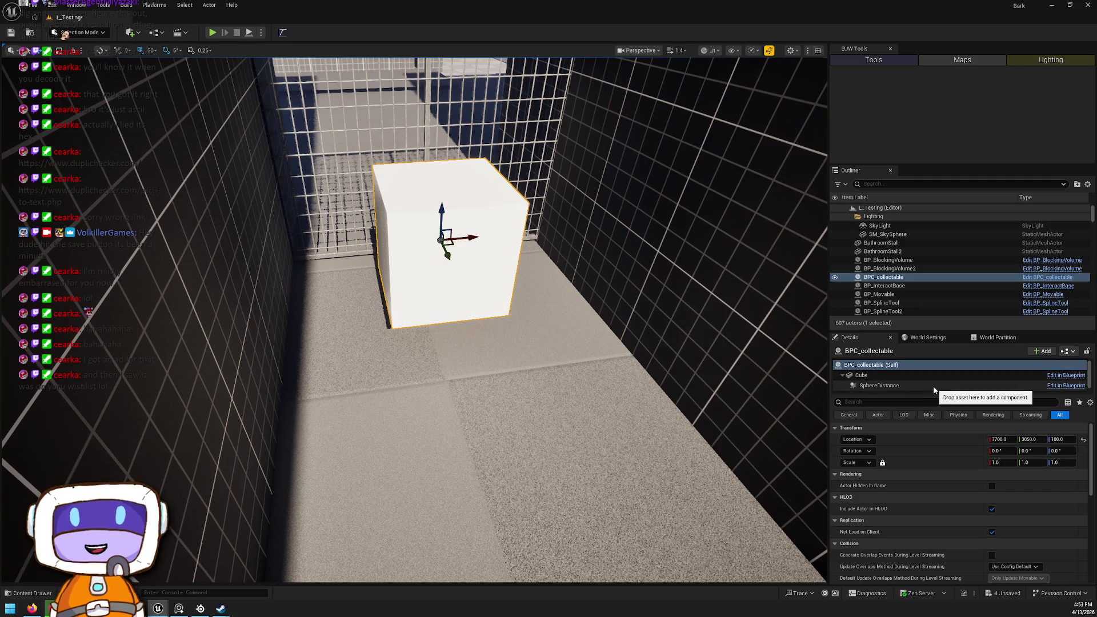
click(1067, 352)
click(1012, 375)
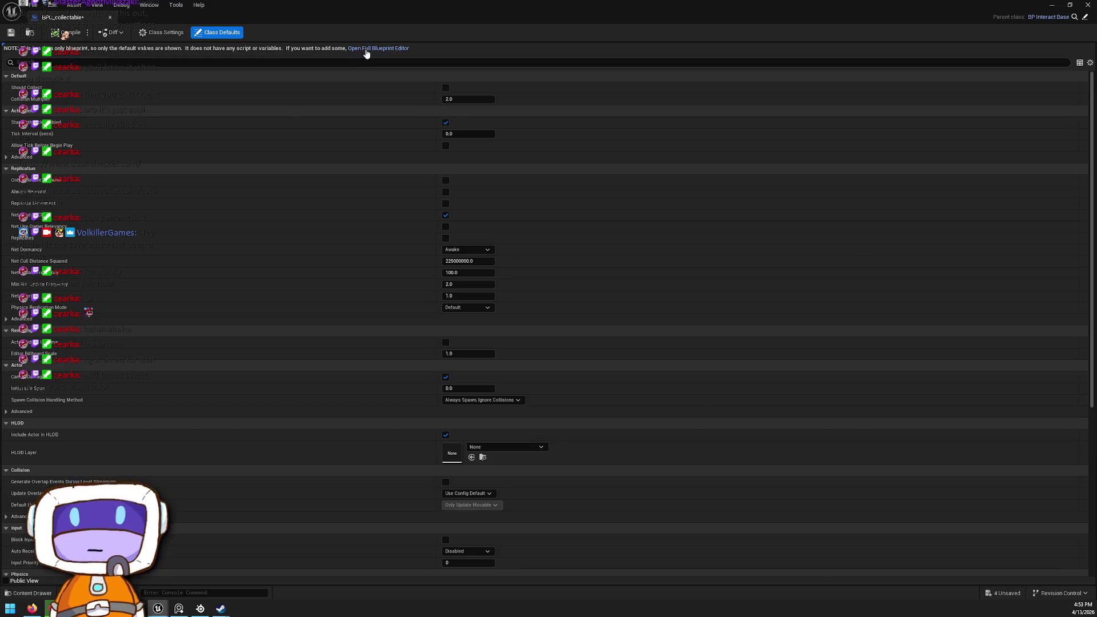
Step: Open the full BPC_collectable editor and inspect its viewport, SphereDistance sphere and class defaults
click(368, 48)
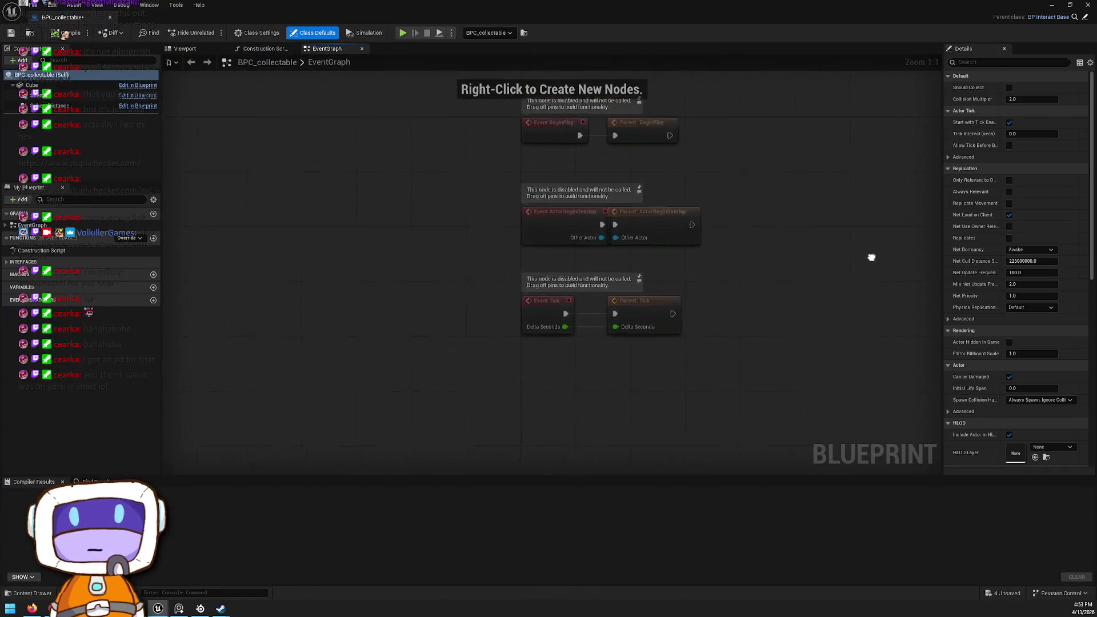
click(210, 50)
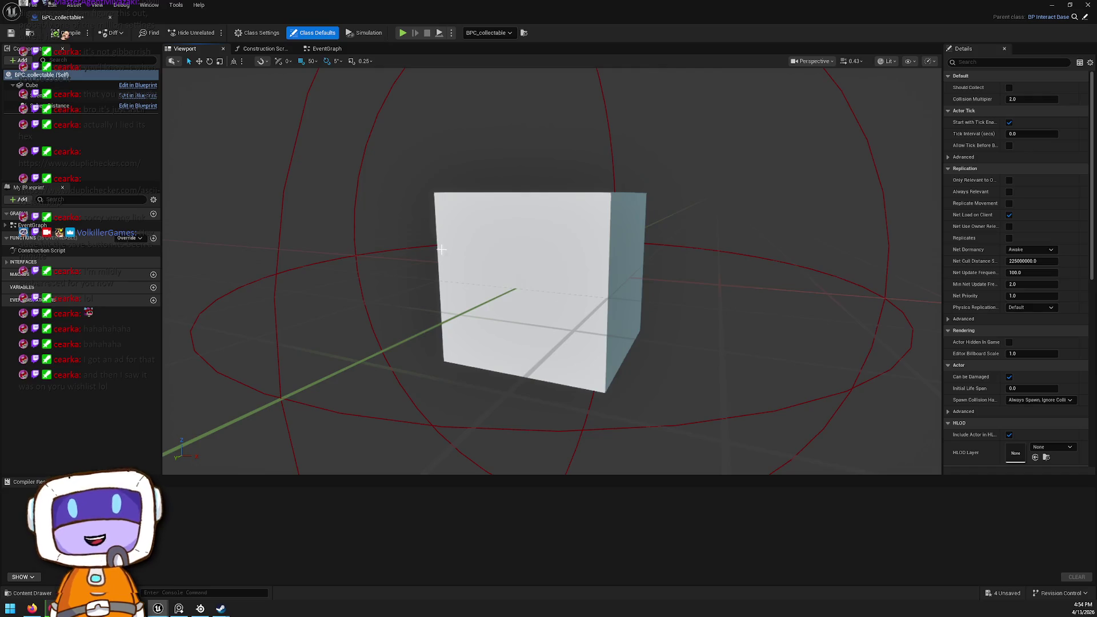
scroll(460, 159, down, 5)
click(536, 185)
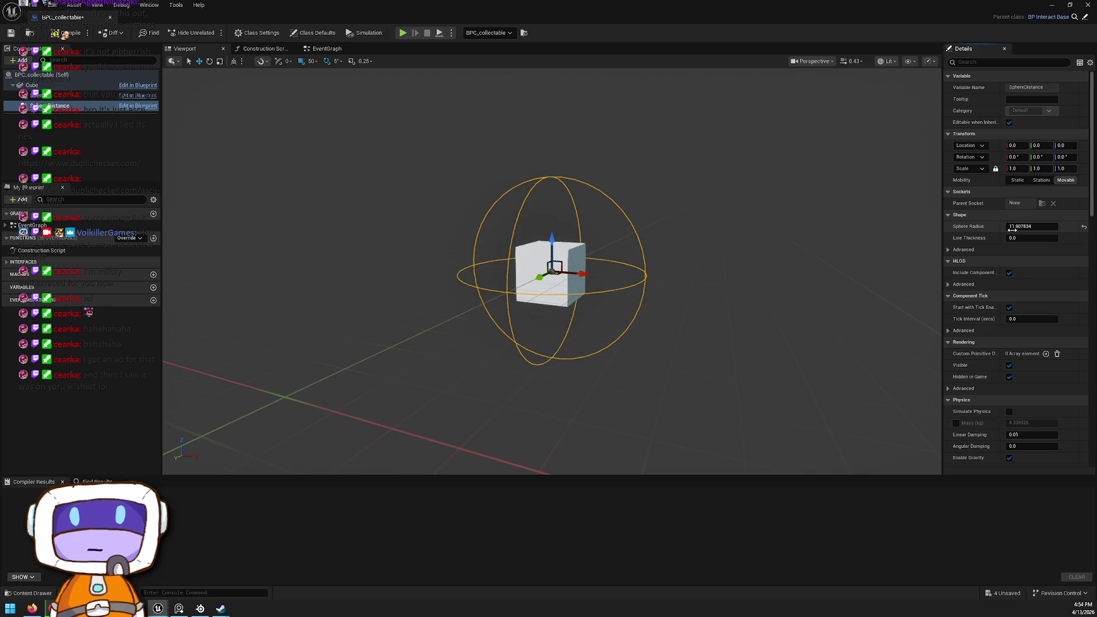
click(746, 225)
click(74, 76)
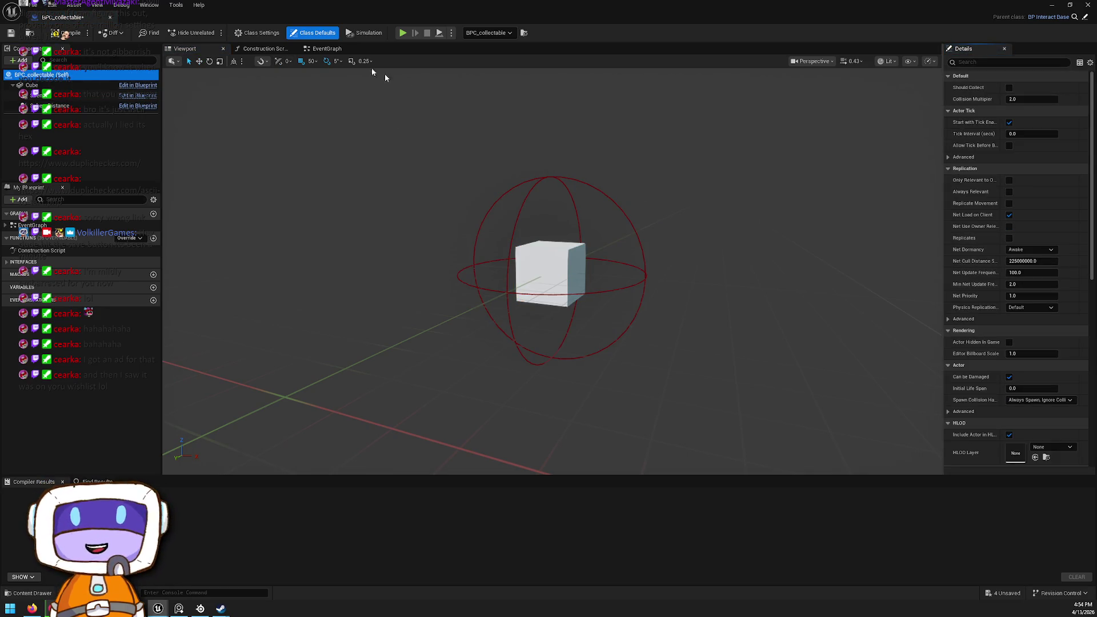
Step: Look over the Construction Script and Viewport tabs, then open the EventGraph from My Blueprint
click(326, 48)
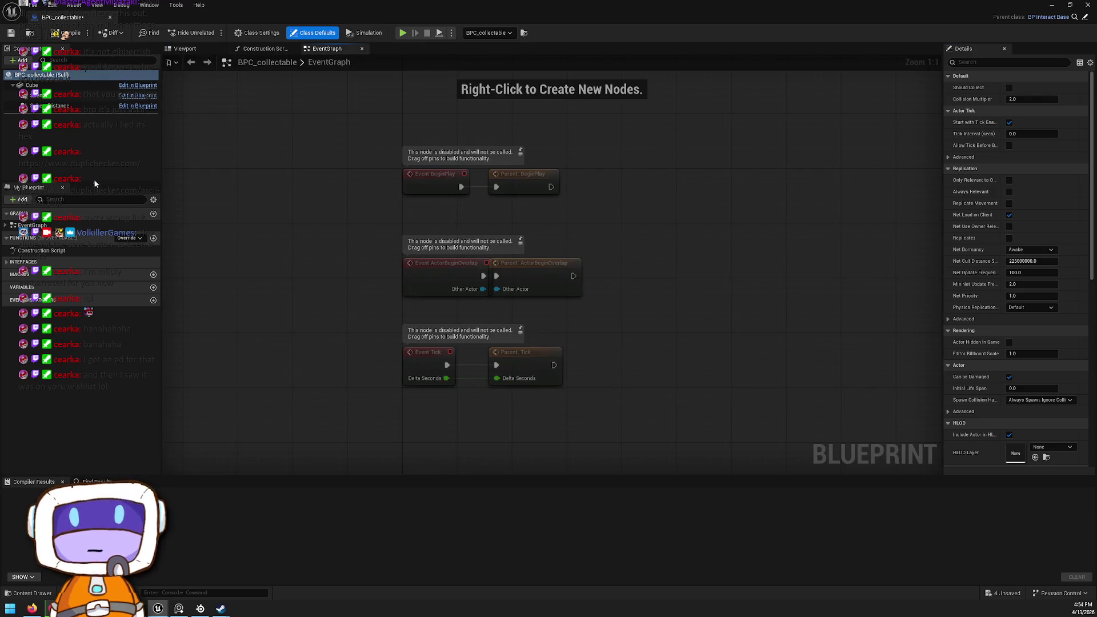
click(265, 49)
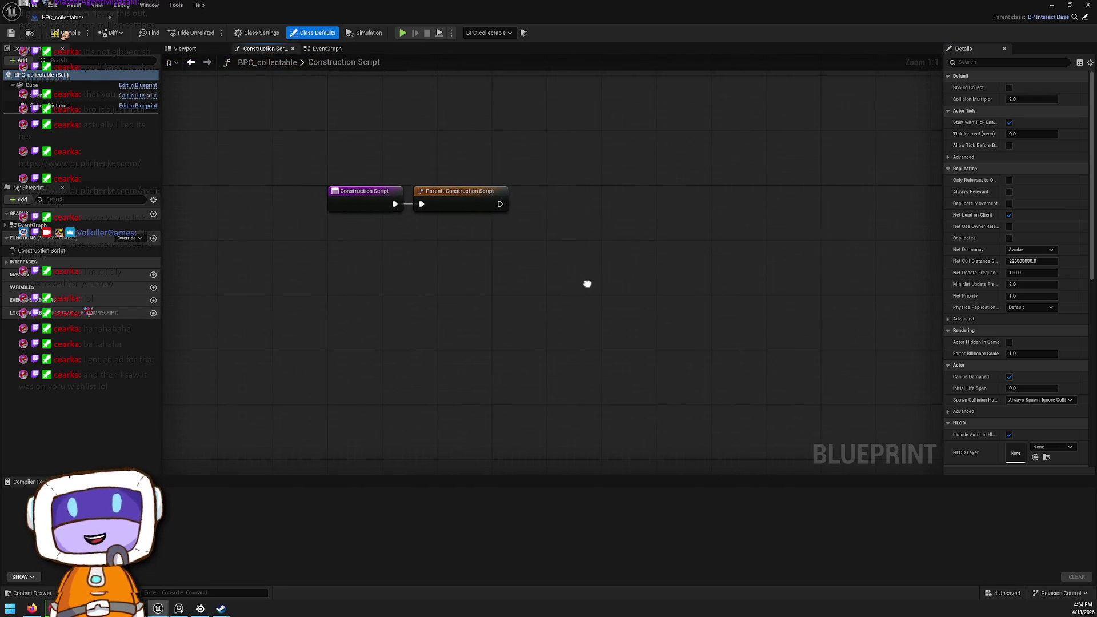
click(184, 49)
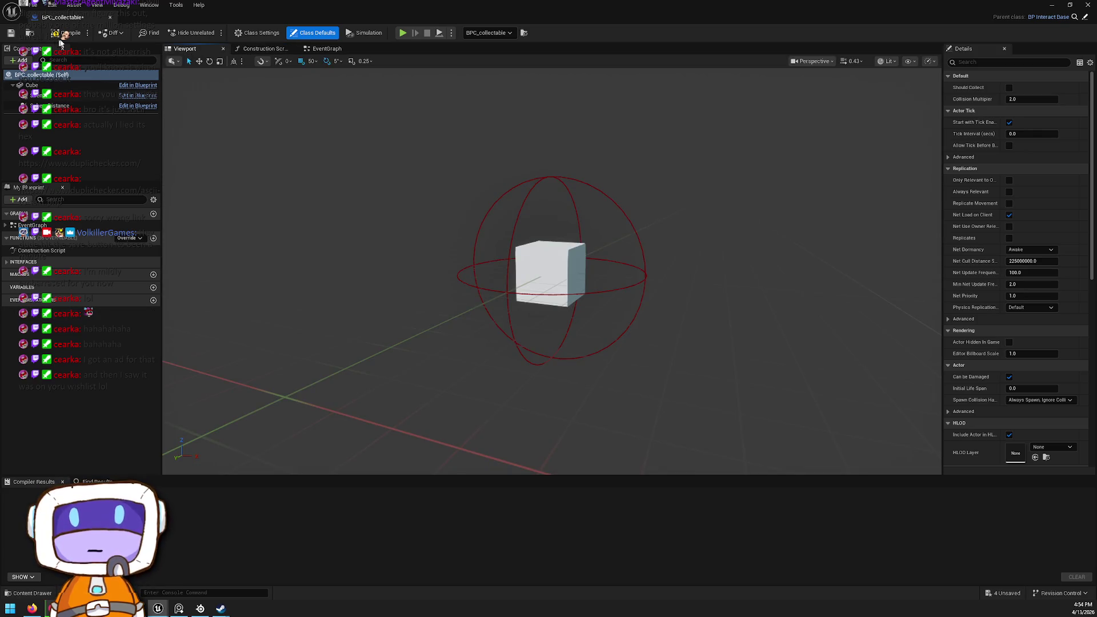
click(17, 250)
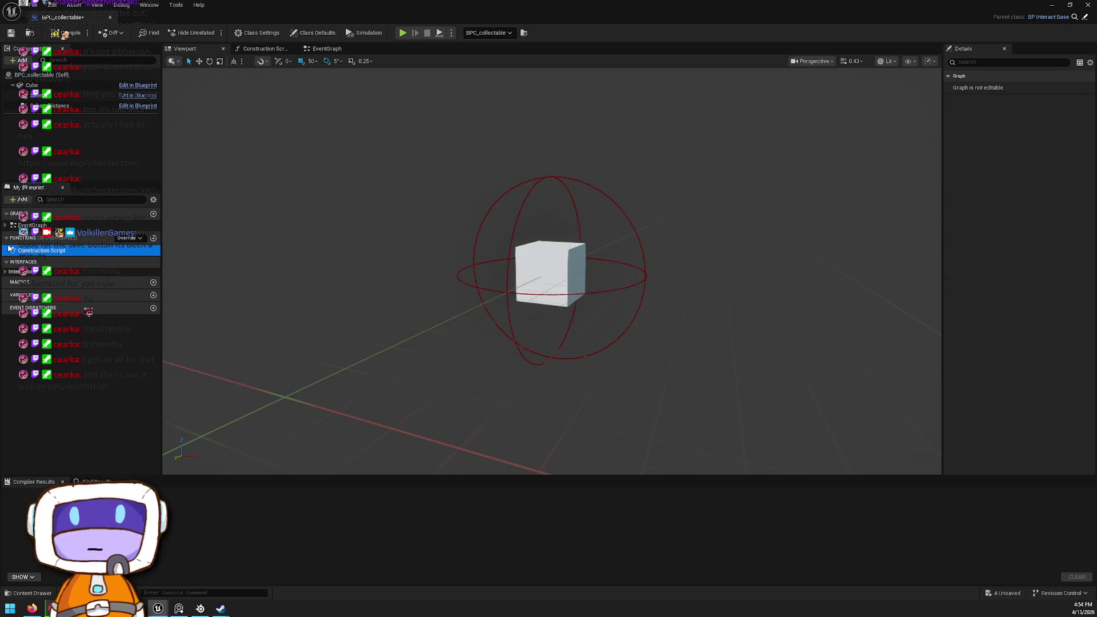
click(6, 225)
double_click(18, 225)
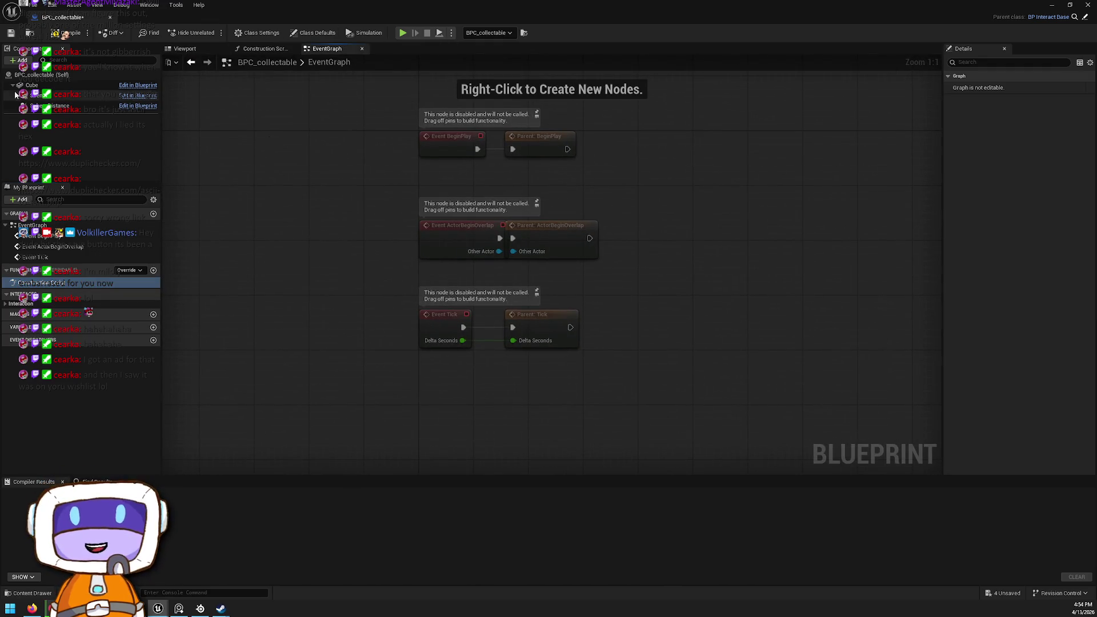
click(54, 107)
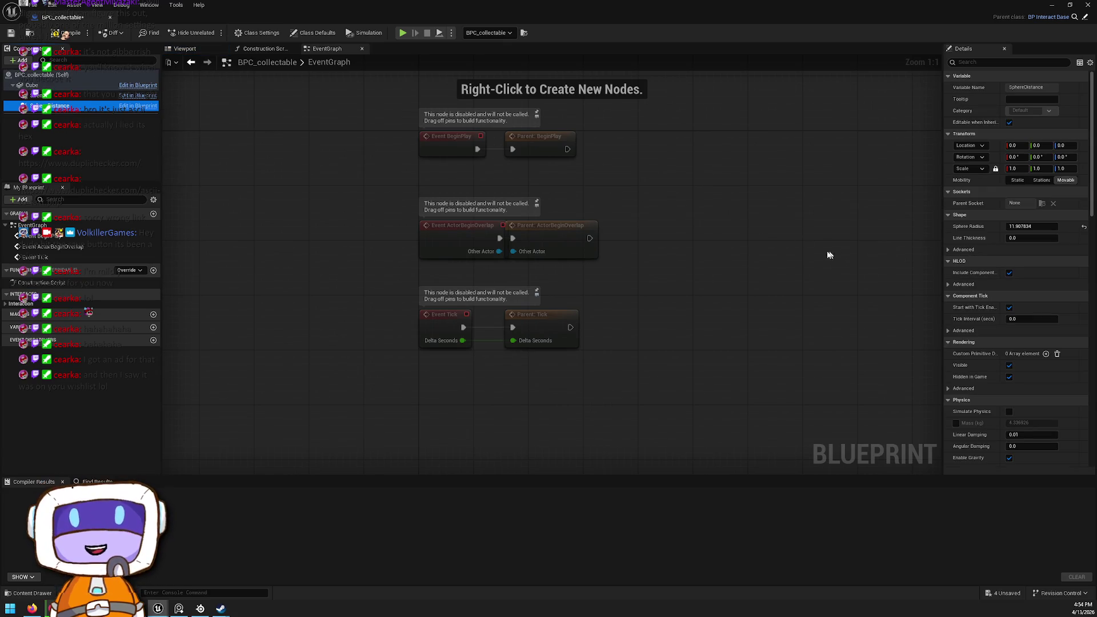
Step: Give the Cube the OverlapOnlyPlayer collision preset and tick Overlap for Pawn
click(50, 87)
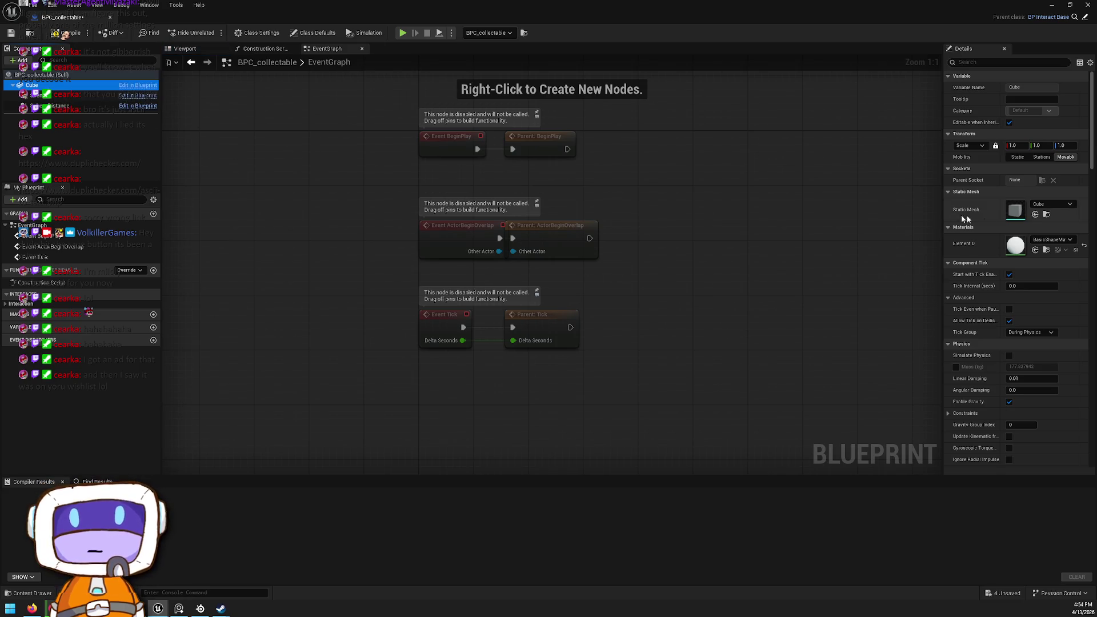
scroll(982, 229, down, 10)
scroll(994, 236, down, 5)
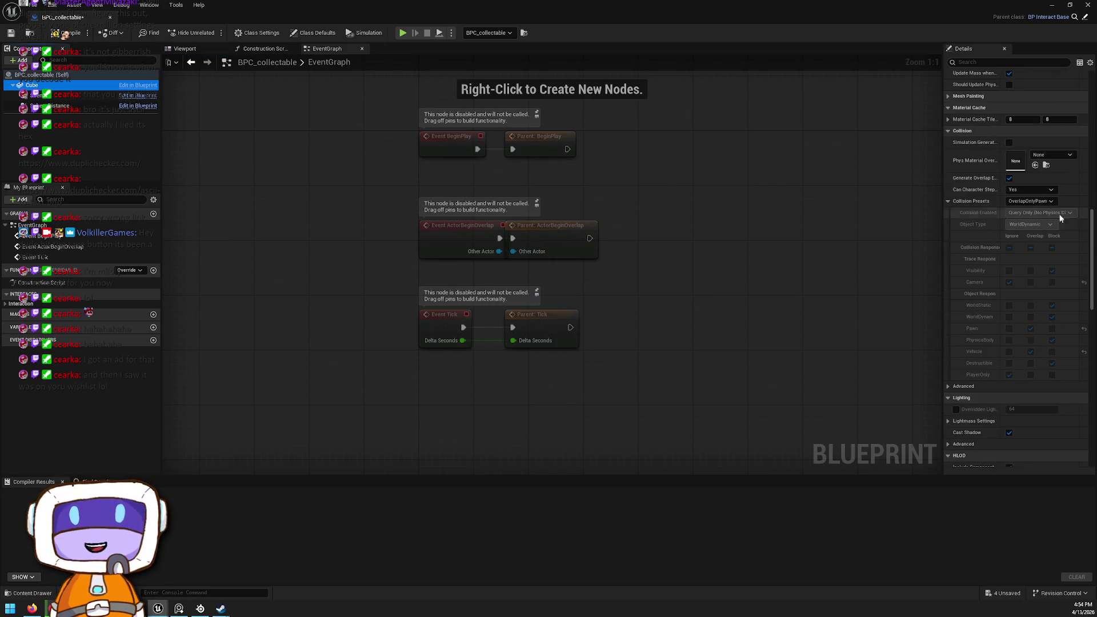
click(1037, 201)
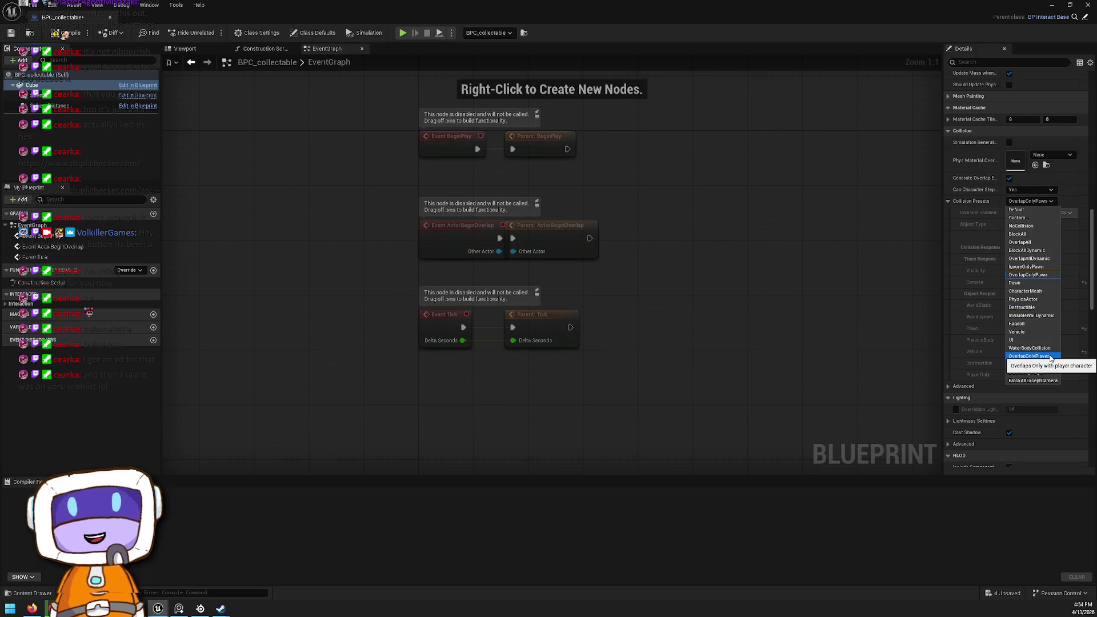
click(1051, 357)
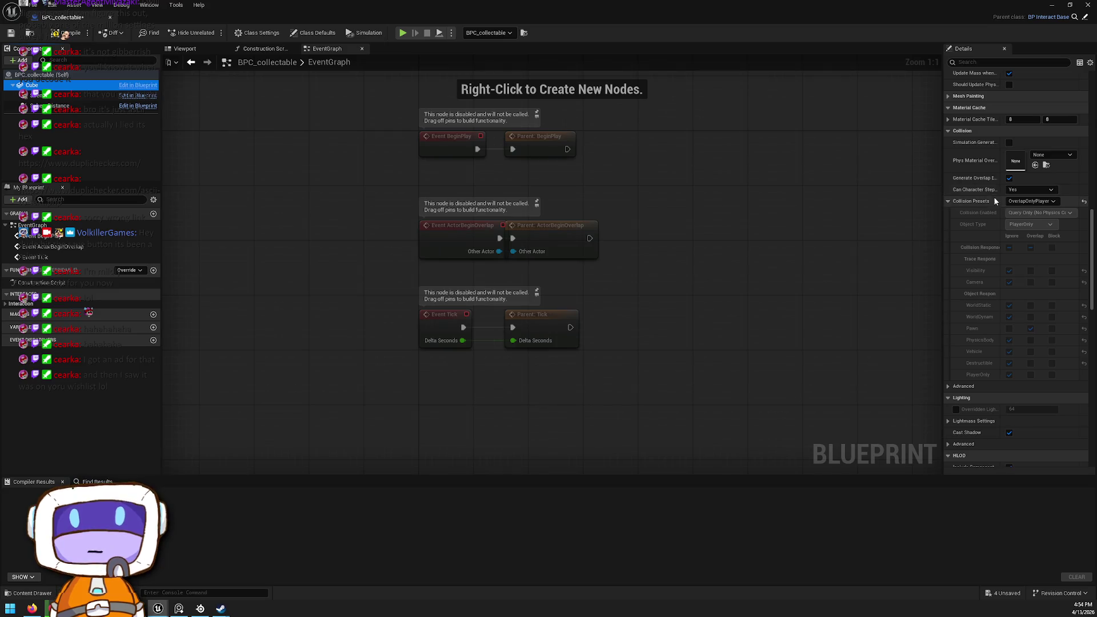
click(1029, 330)
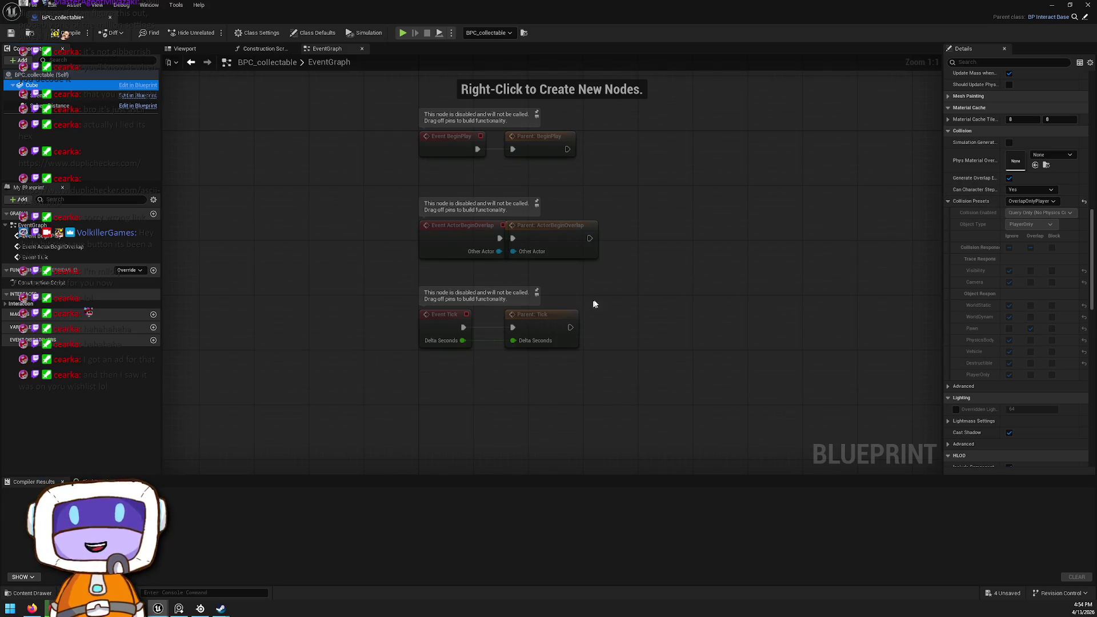
drag(588, 303, 688, 209)
mouse_move(624, 290)
mouse_down()
mouse_move(588, 287)
mouse_move(583, 302)
mouse_up()
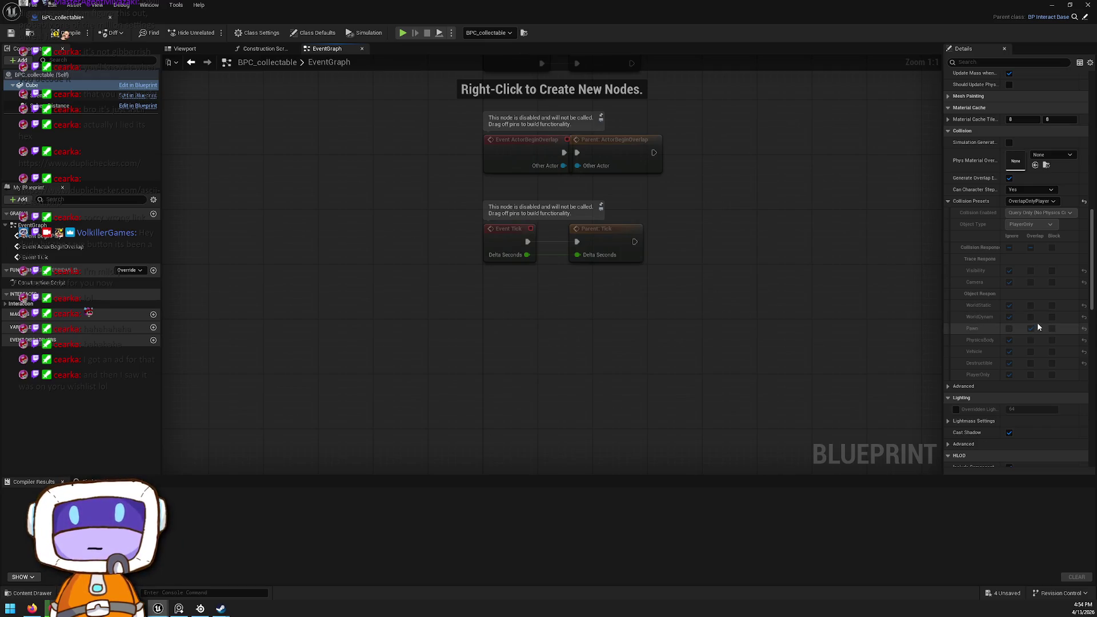
Step: Try the PlayerCapsule and BlockOnlyPlayer presets, then restore OverlapOnlyPlayer with Pawn overlap
click(1034, 202)
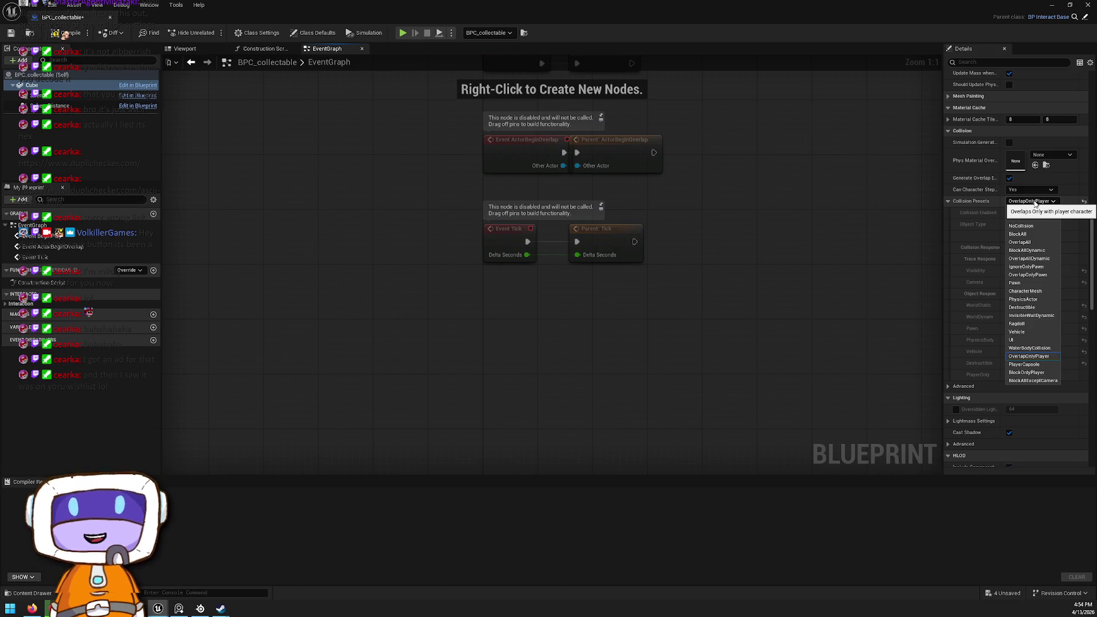
click(1027, 364)
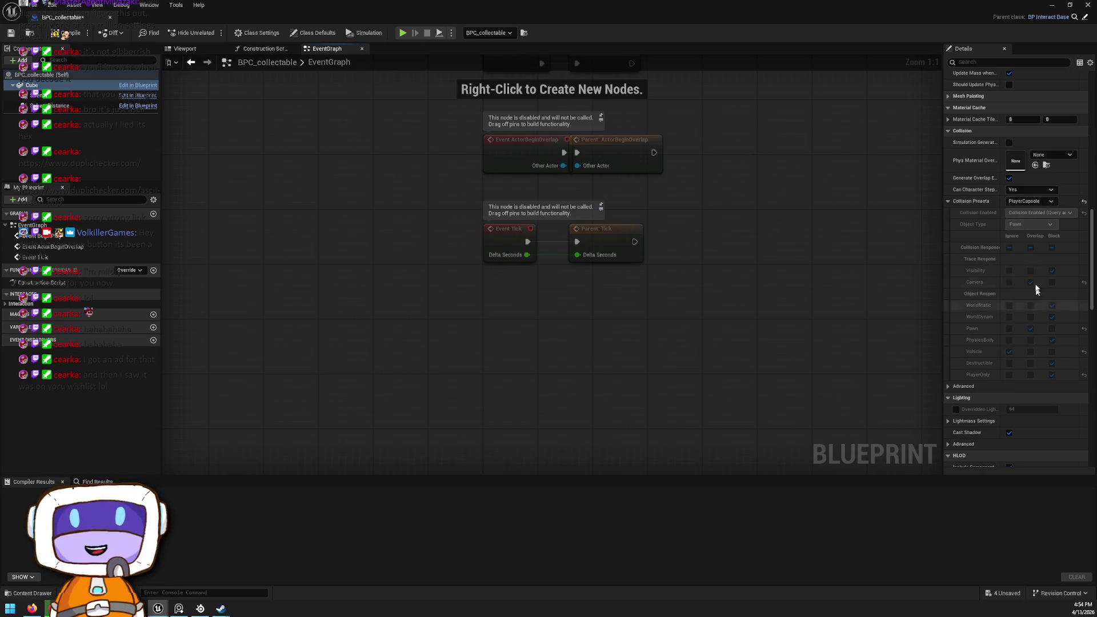
click(1031, 201)
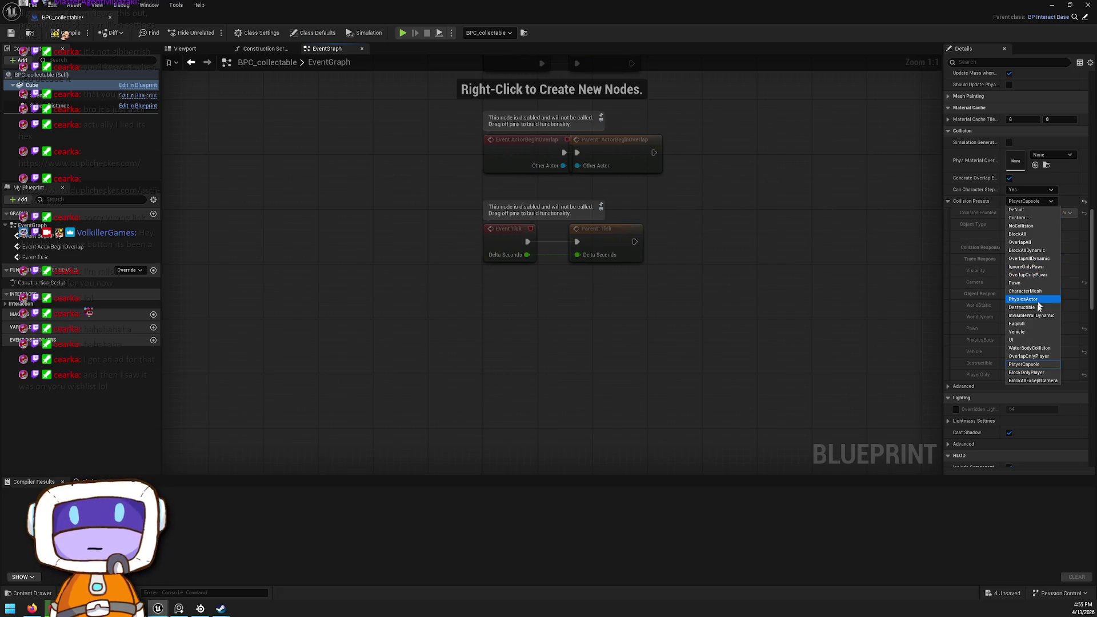
click(1033, 372)
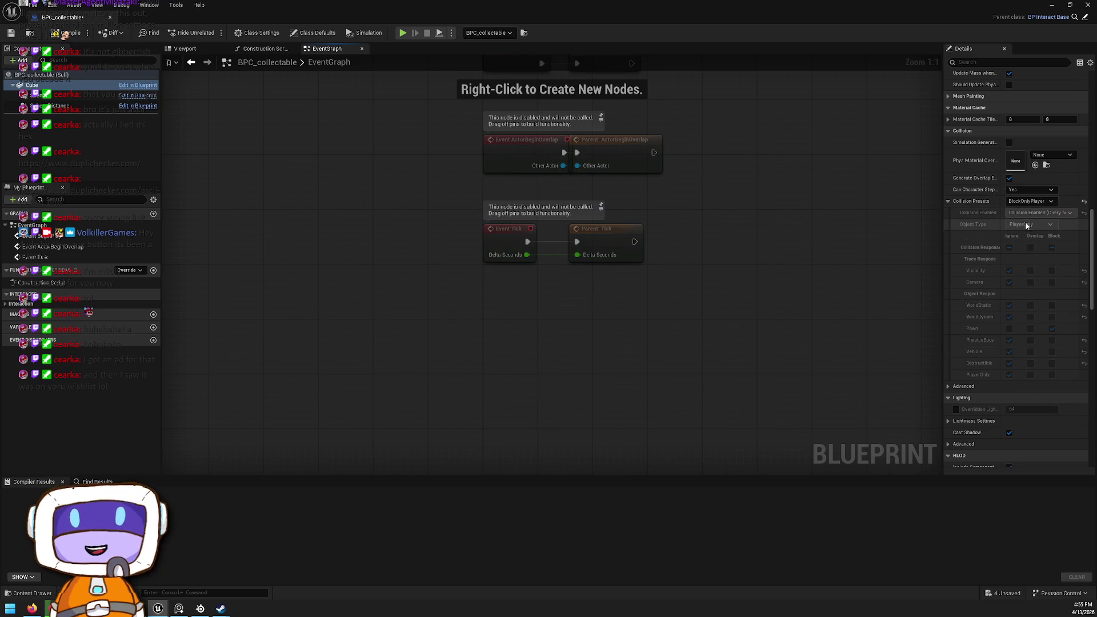
click(1045, 202)
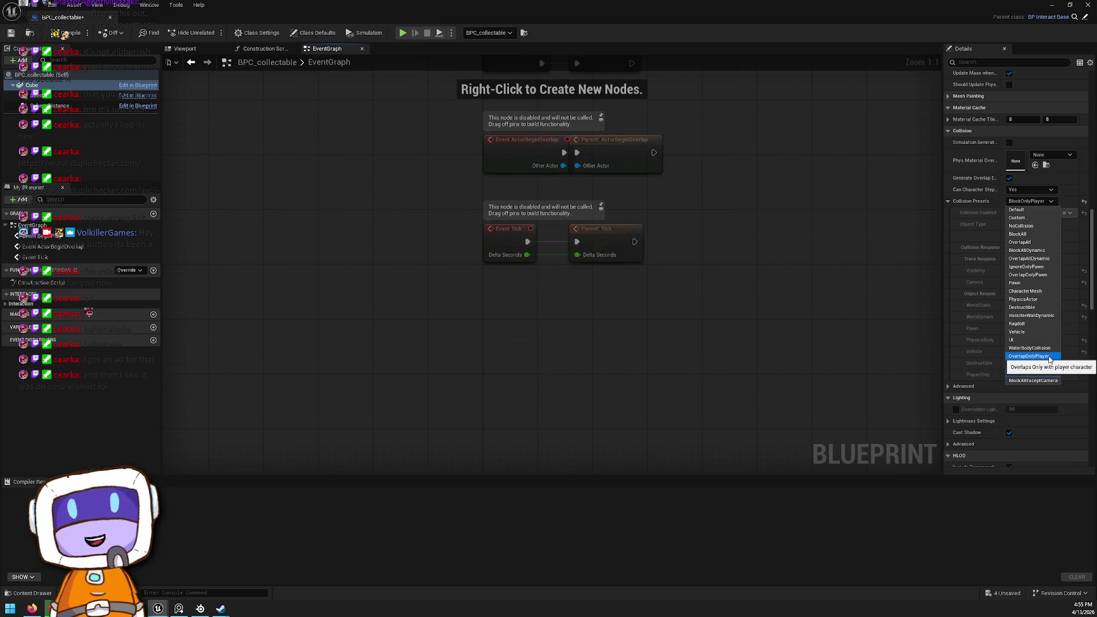
click(1031, 356)
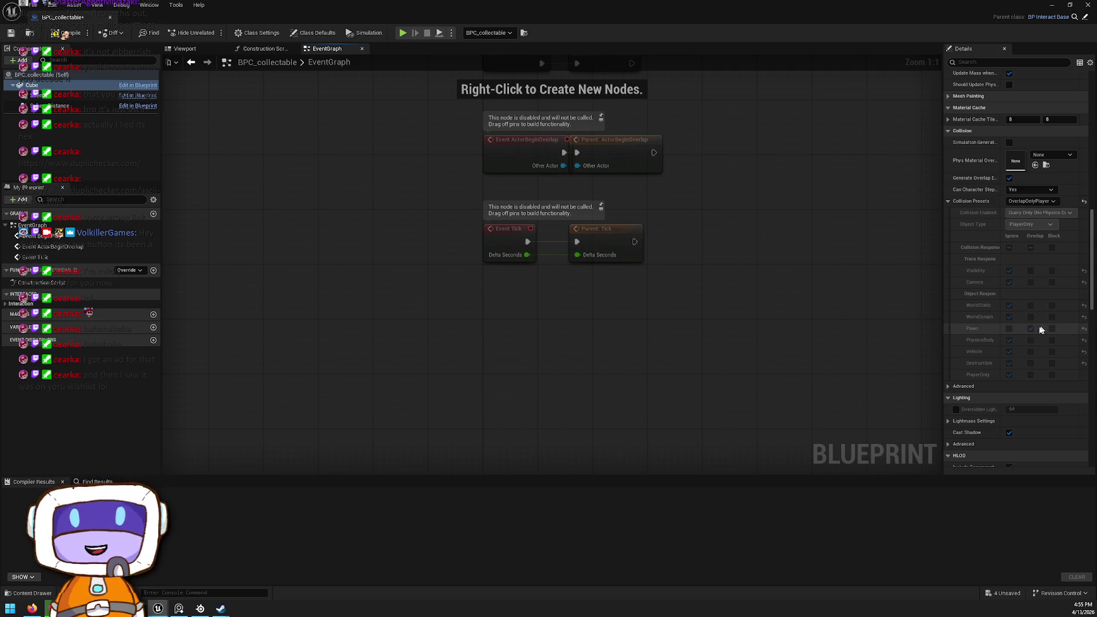
click(1030, 329)
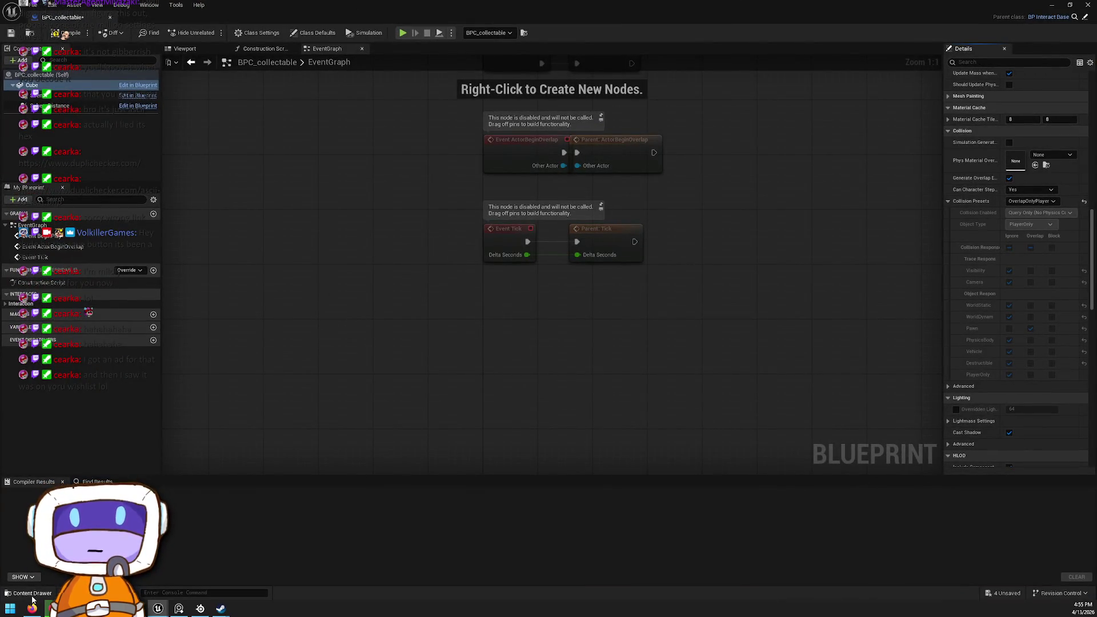
Step: Open BP_Player from the Content Drawer and view its Mesh (CharacterMesh0) collision settings
click(28, 593)
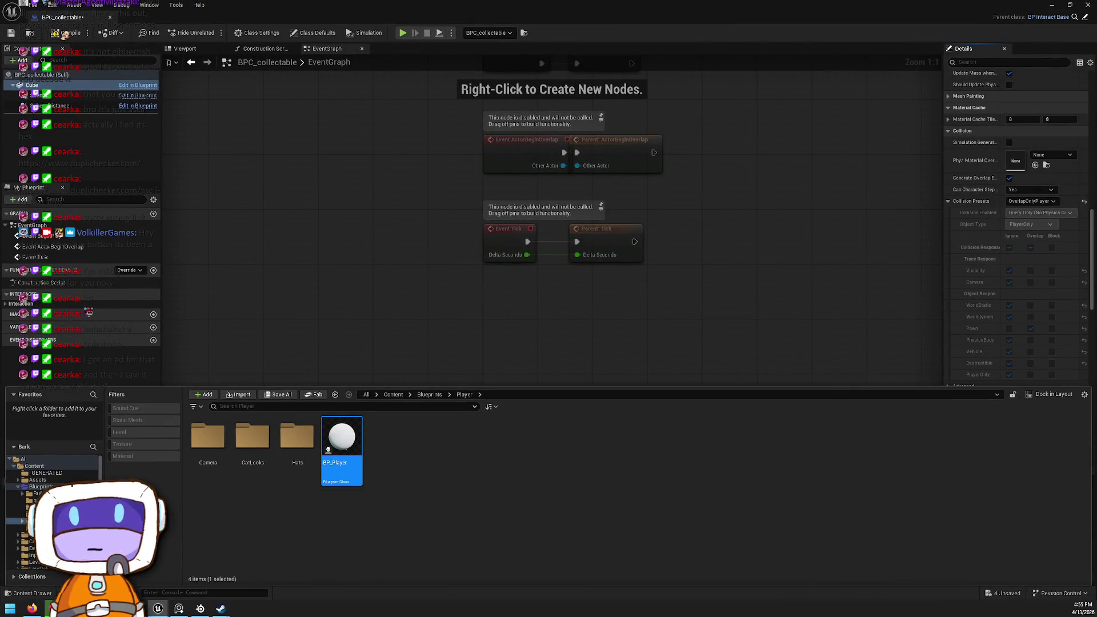
double_click(327, 449)
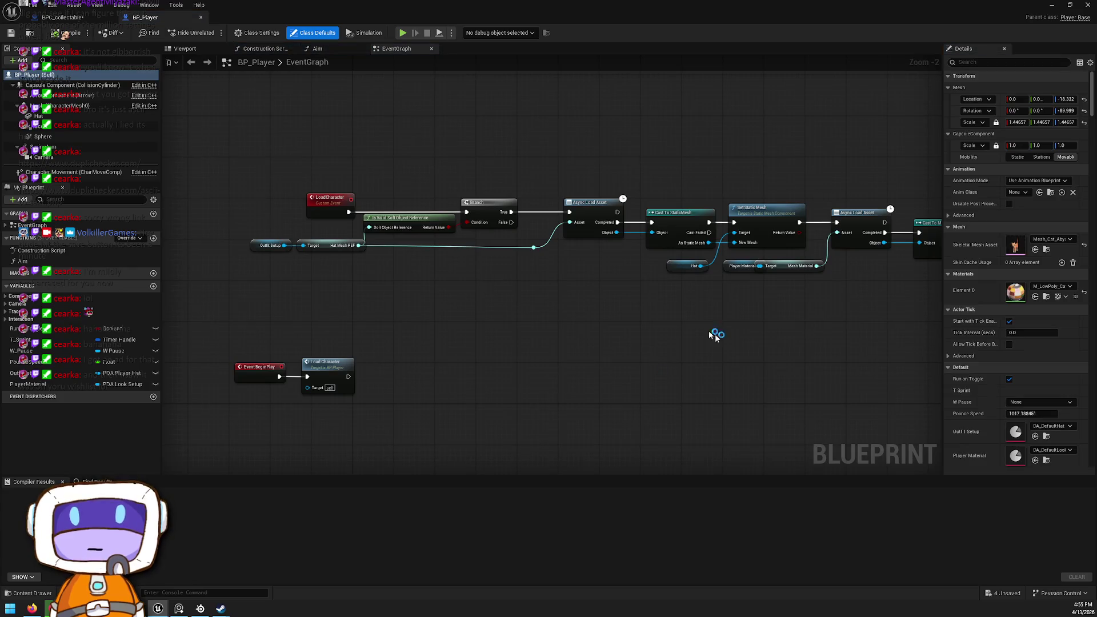
click(63, 107)
scroll(1041, 243, down, 3)
scroll(1039, 248, down, 15)
scroll(1031, 246, up, 3)
scroll(993, 260, up, 13)
scroll(982, 292, up, 4)
scroll(978, 294, down, 8)
scroll(978, 293, down, 6)
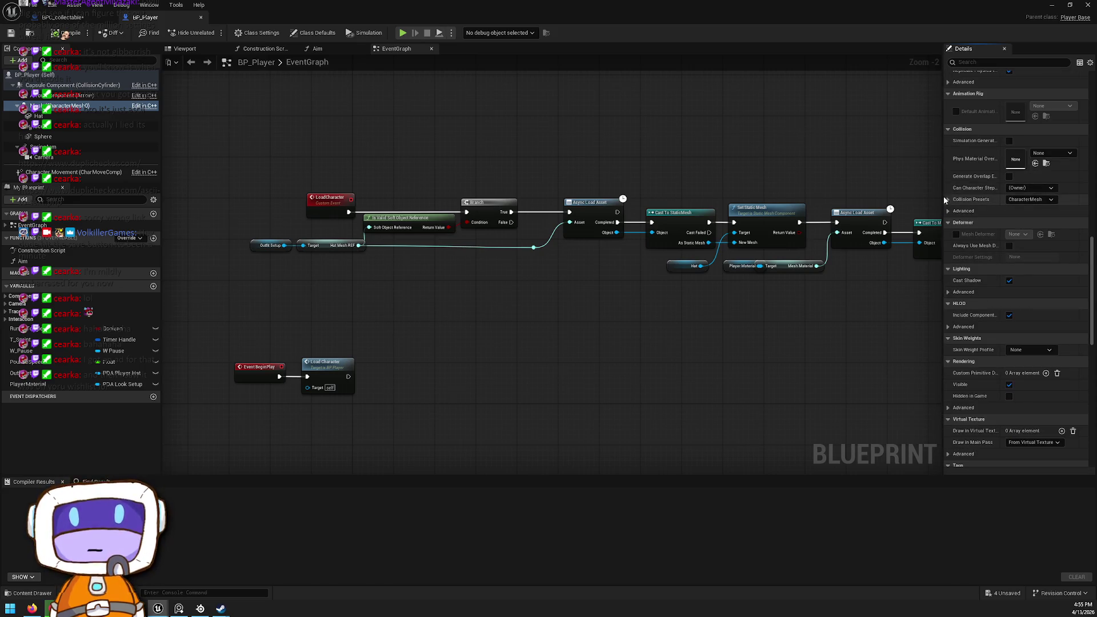
Step: Change the player mesh's collision preset from CharacterMesh to PlayerCapsole, then return to BPC_collectable's graph
click(945, 197)
click(1027, 200)
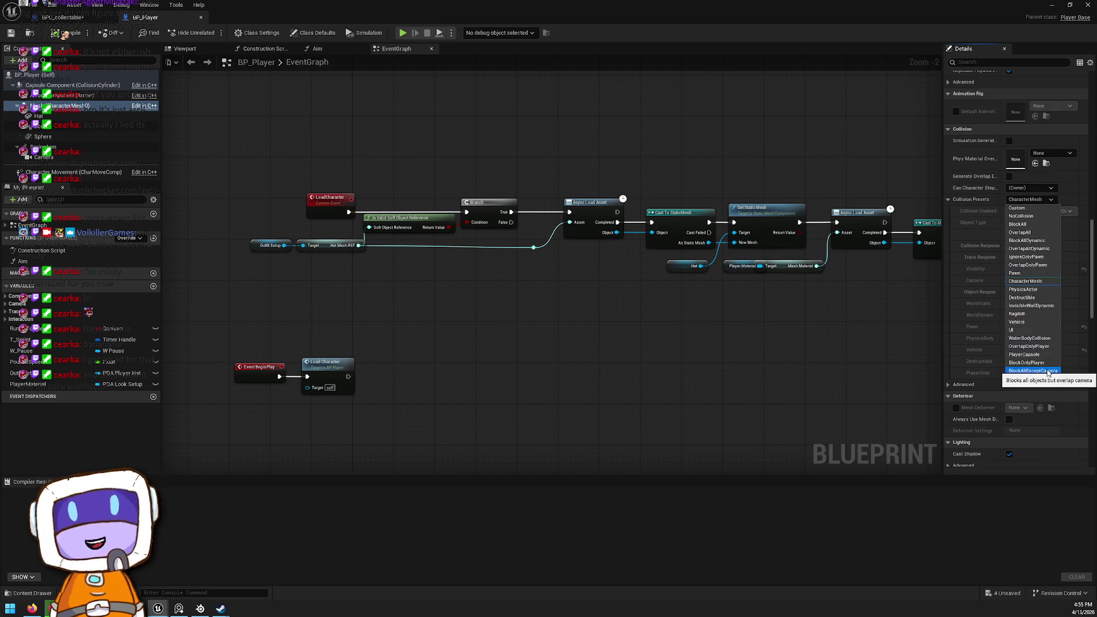
click(1026, 354)
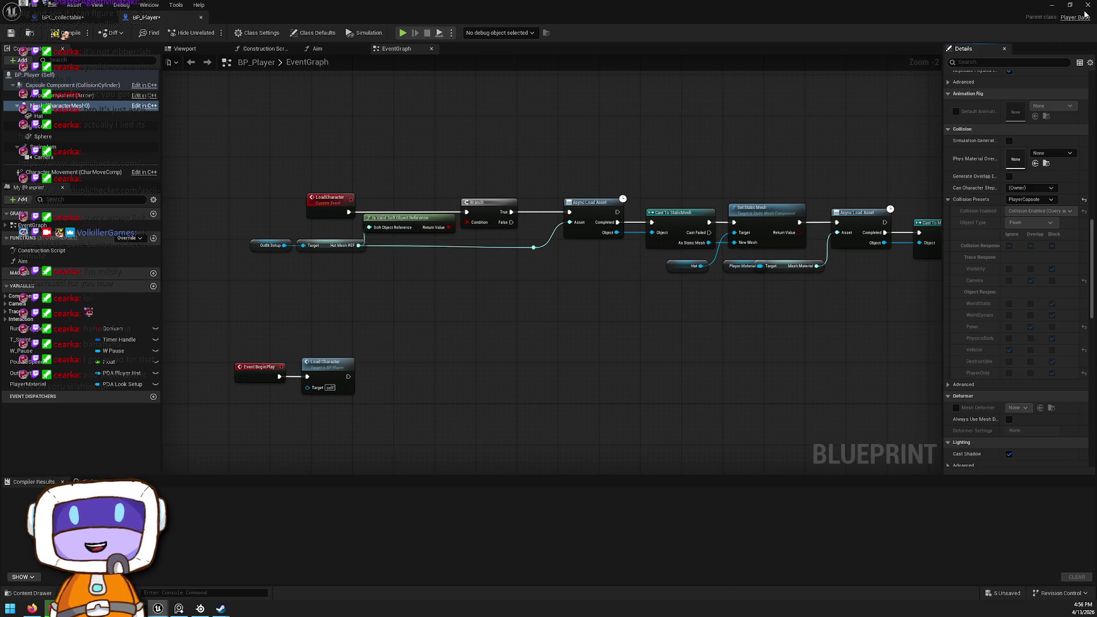
click(60, 18)
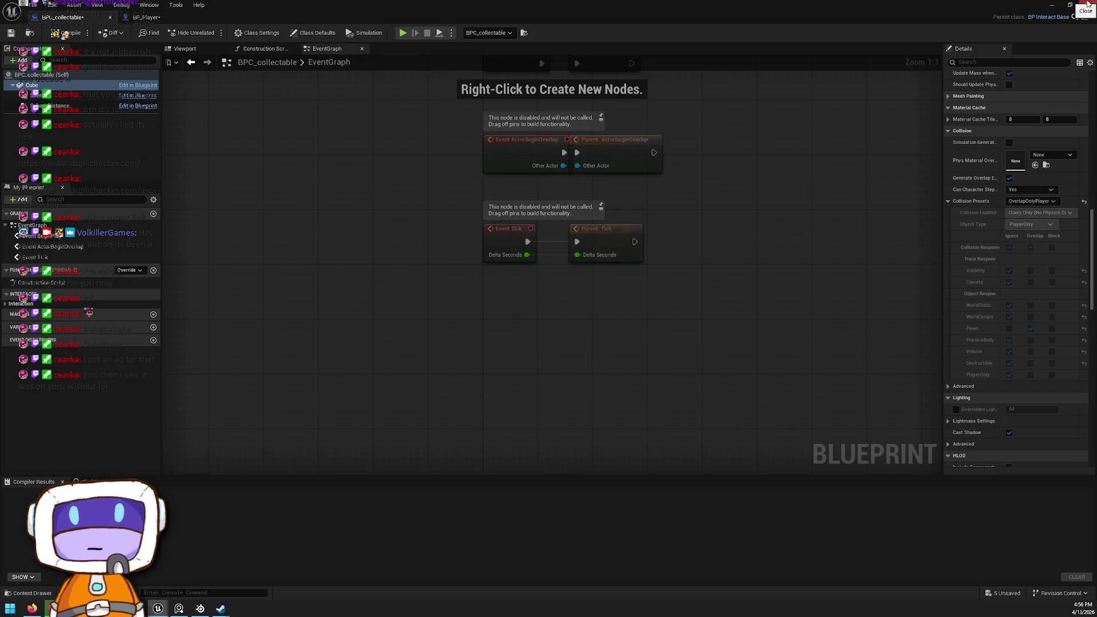
mouse_move(592, 265)
mouse_down()
mouse_move(644, 228)
mouse_move(630, 234)
mouse_up()
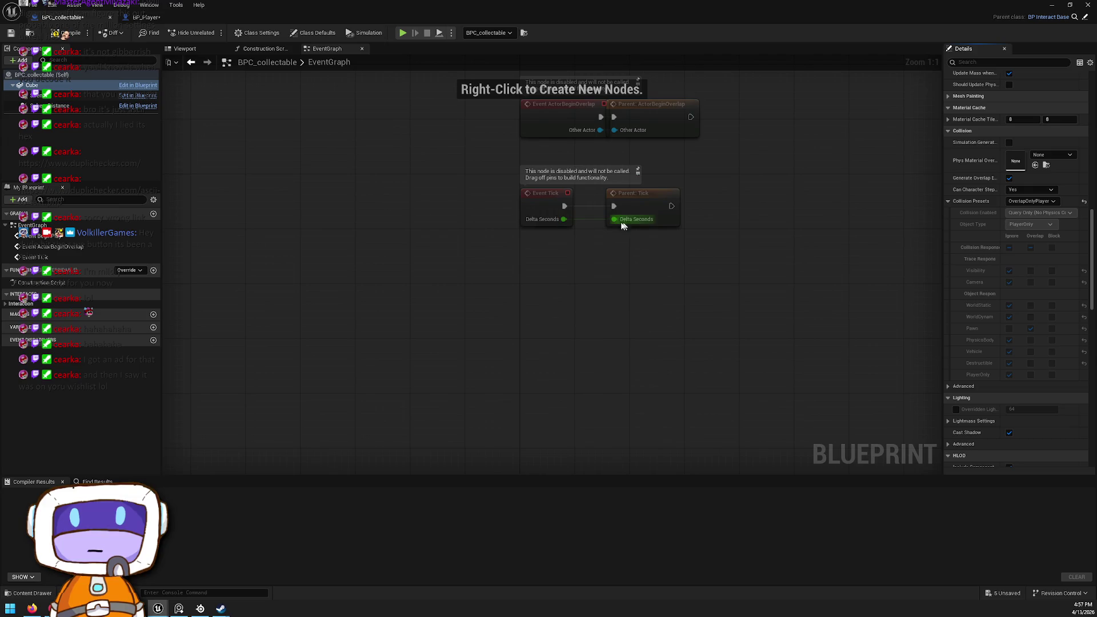
Step: With the Cube component selected, add an On Component Begin Overlap (Cube) event to the graph
click(59, 105)
click(52, 86)
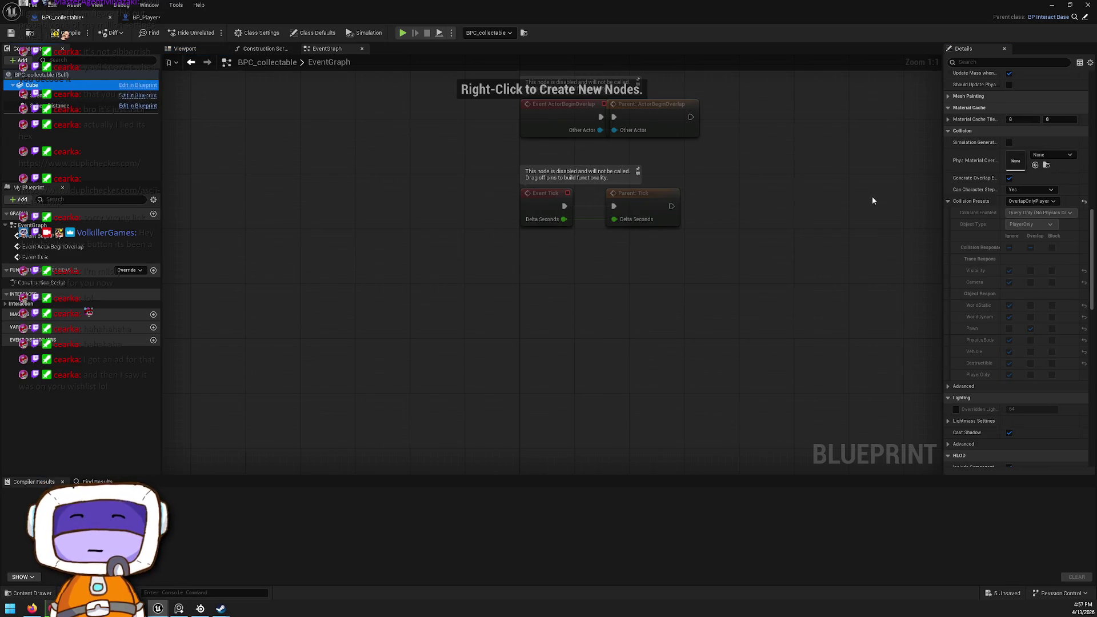
mouse_move(662, 205)
mouse_down()
mouse_move(654, 388)
mouse_move(655, 373)
mouse_move(497, 295)
mouse_up()
right_click(498, 296)
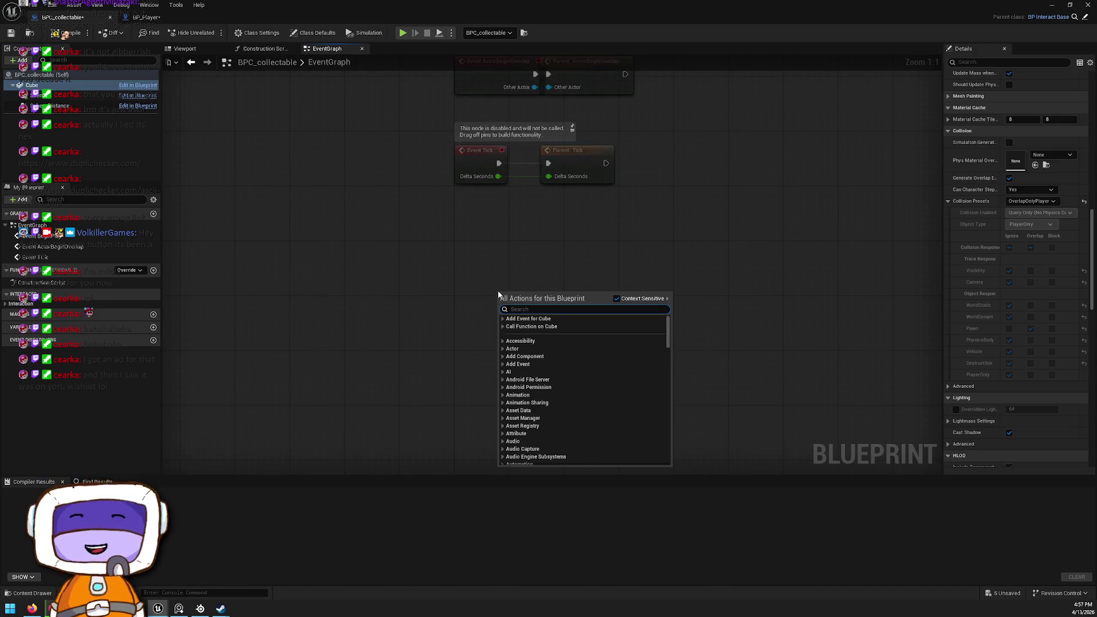
text(on overla)
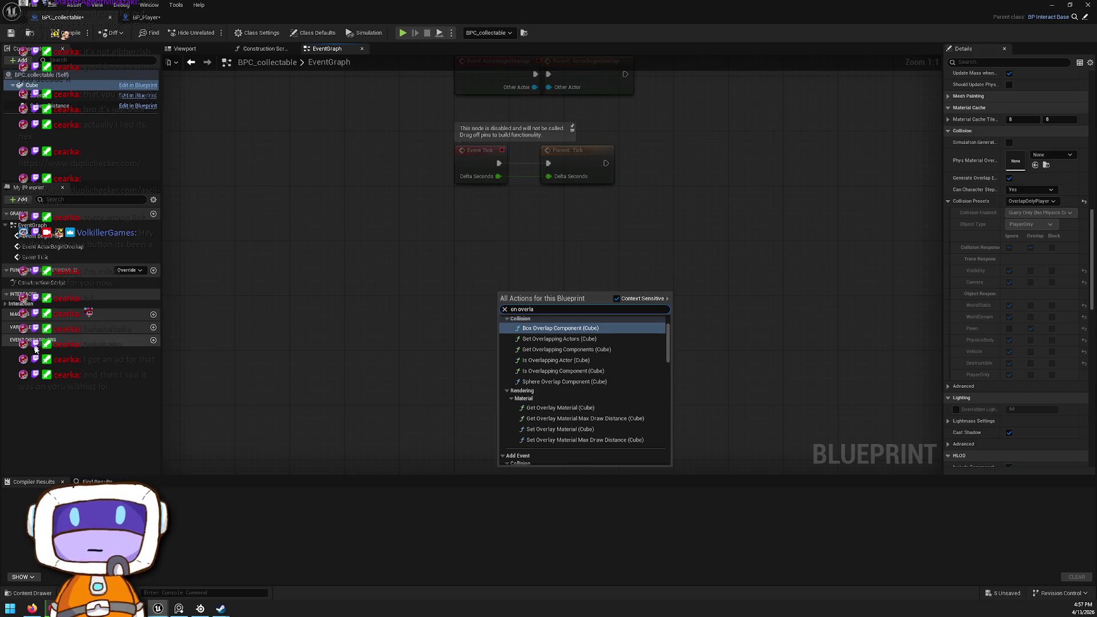
key(Escape)
right_click(413, 322)
scroll(994, 311, down, 10)
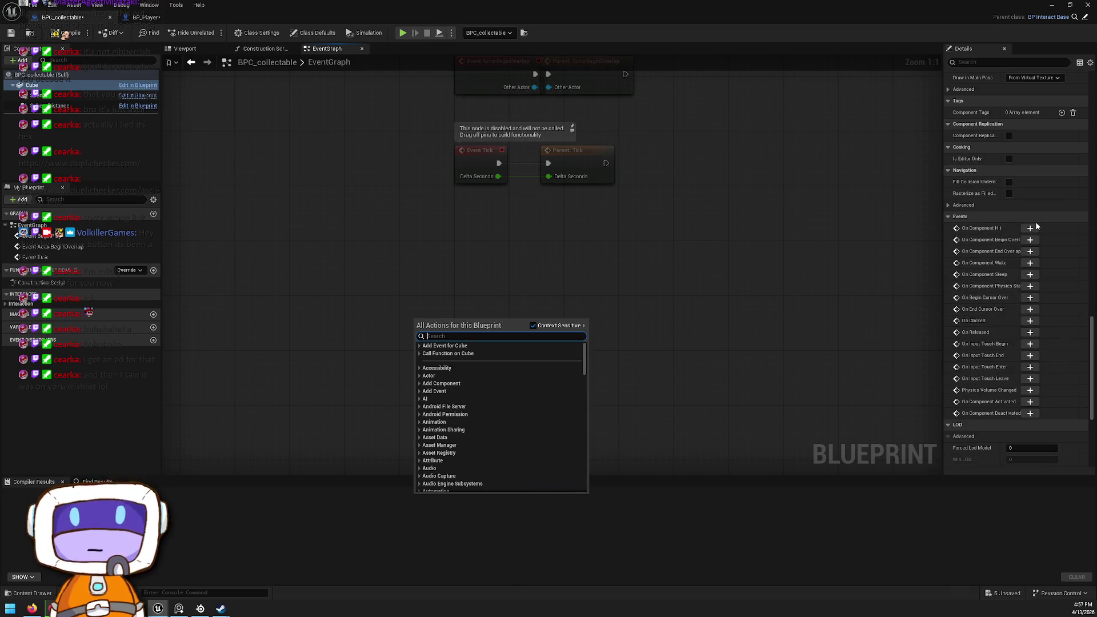
click(1033, 241)
click(1032, 241)
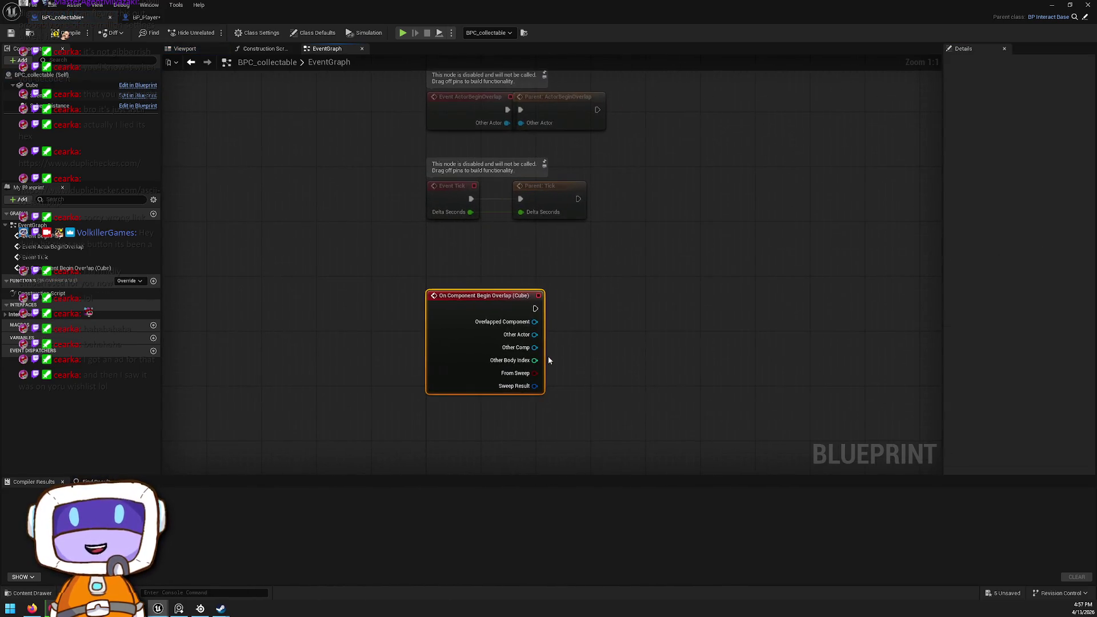
Step: Wire the overlap event's exec pin to a new Destroy Actor node
drag(535, 309, 602, 302)
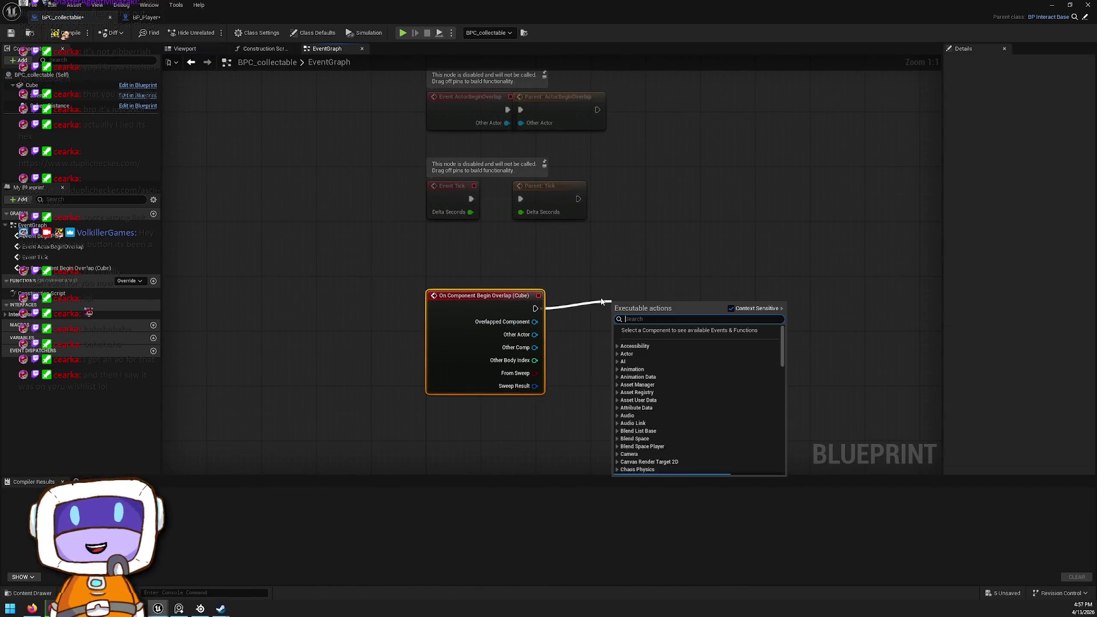
text(destroy)
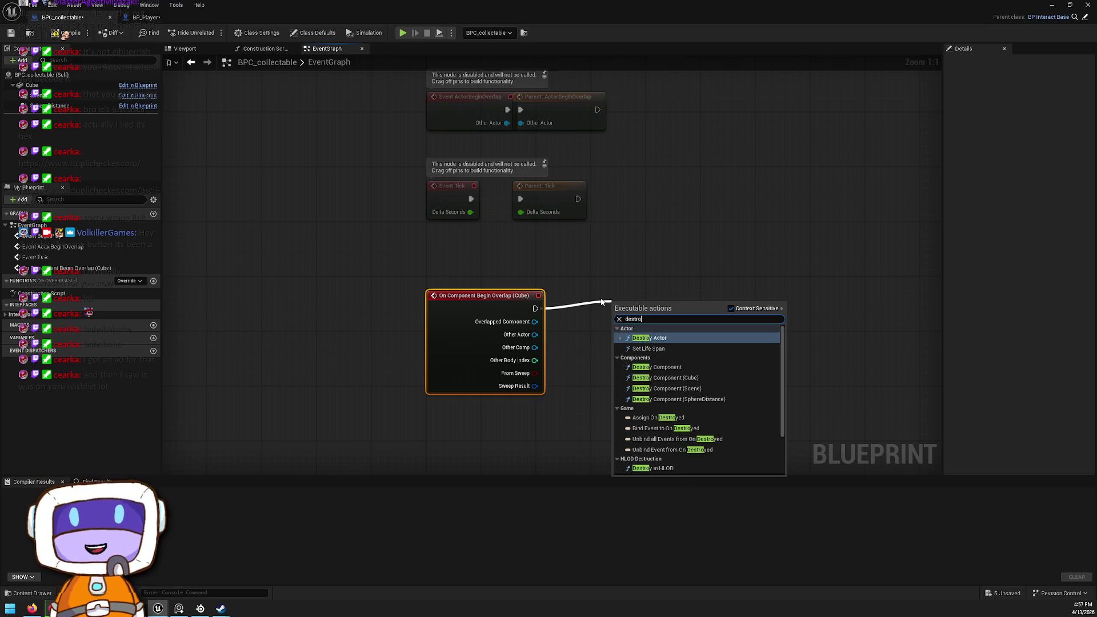
key(Return)
Step: Play the level, roll the ball into the white cube with W and back with S, then stop
key(alt+Tab)
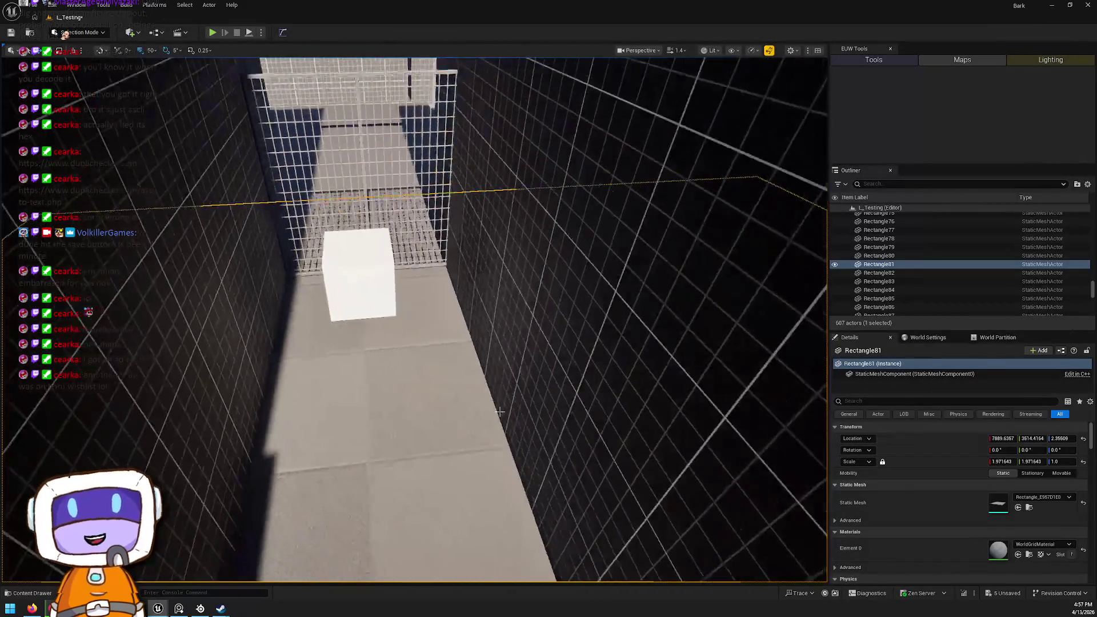
right_click(357, 189)
click(392, 483)
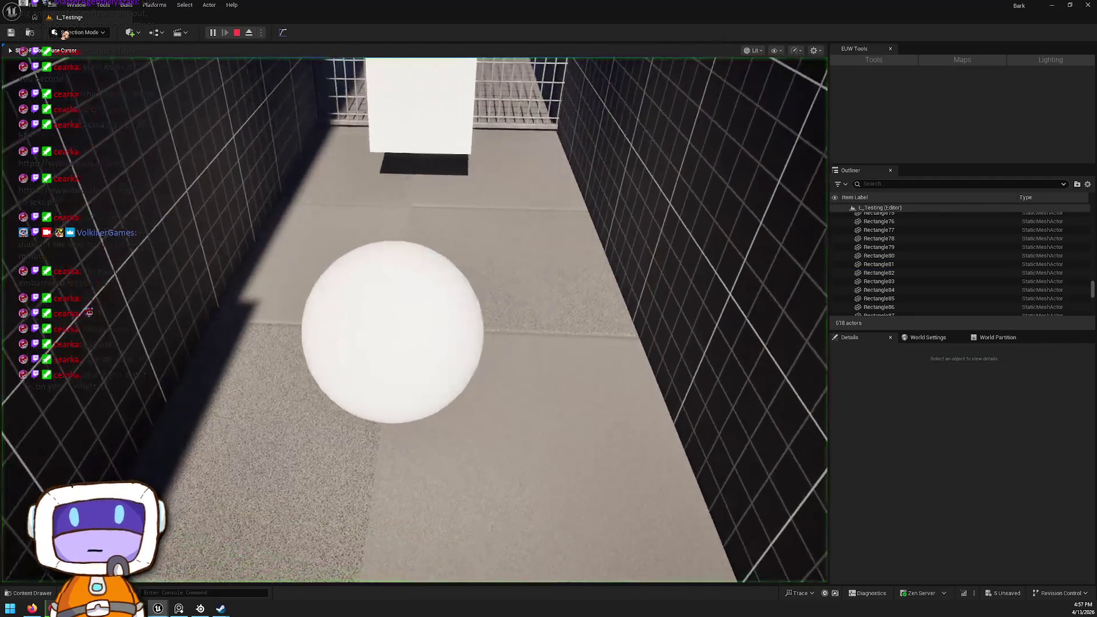
key(w)
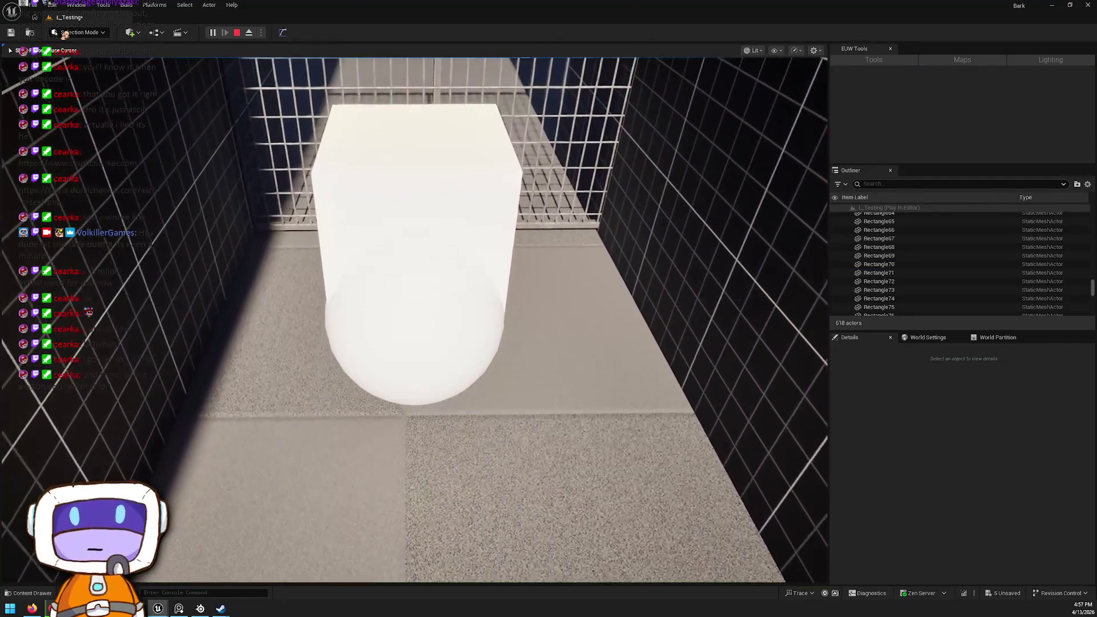
key(s)
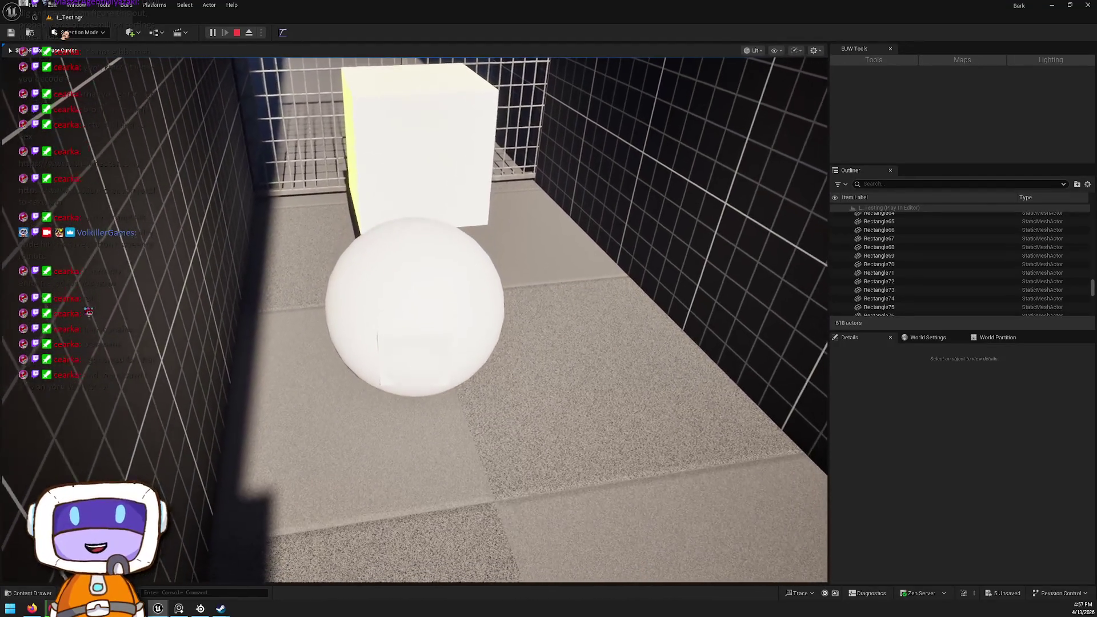
key(Escape)
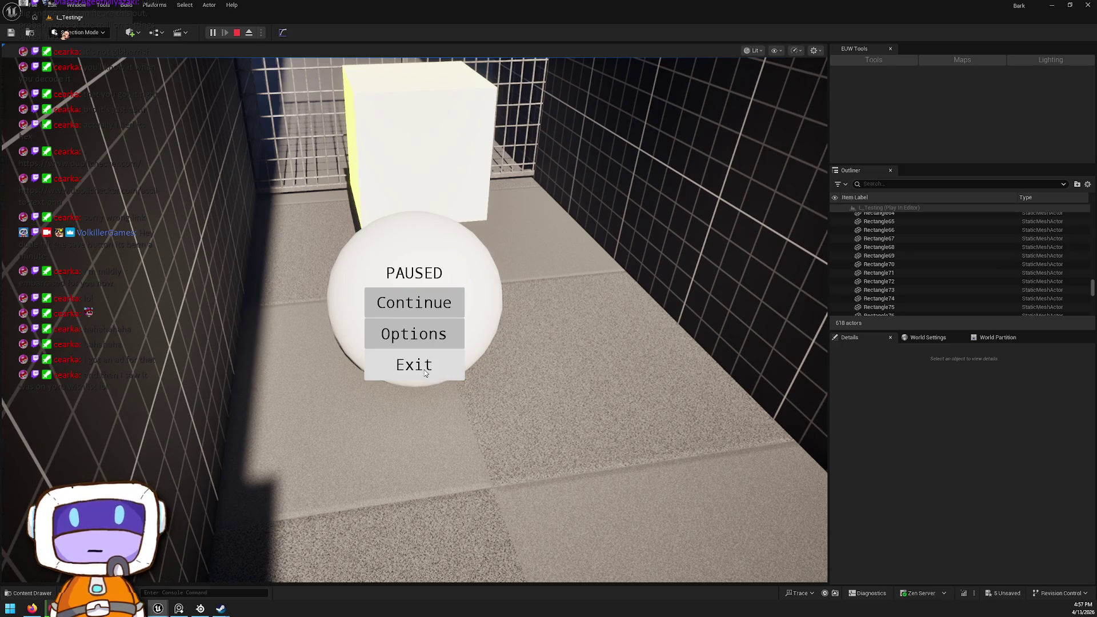
click(235, 34)
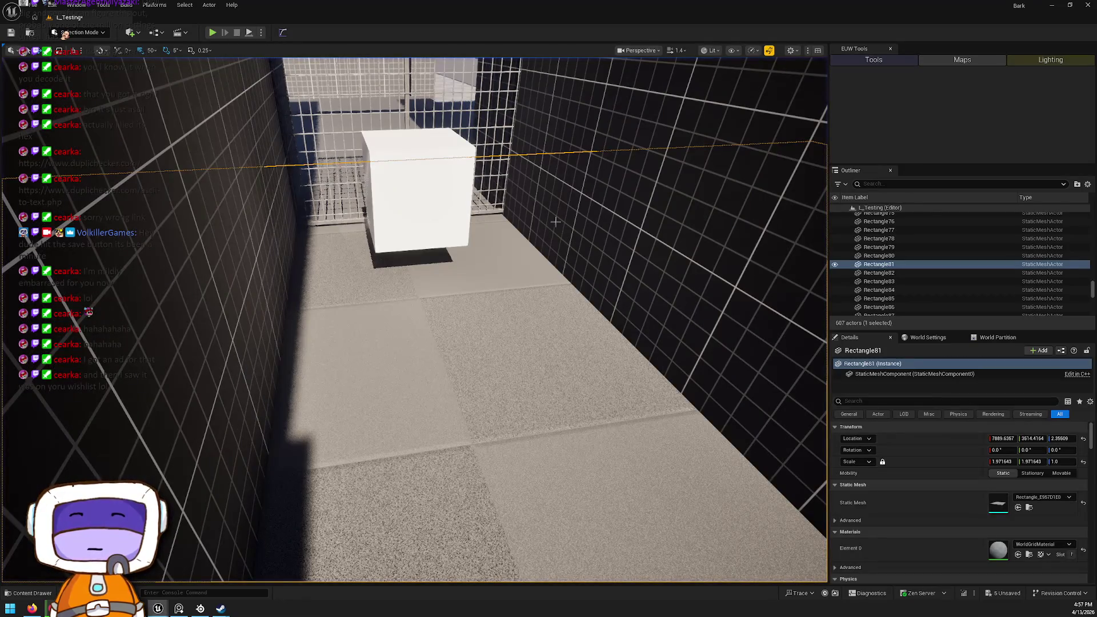
key(ctrl+space)
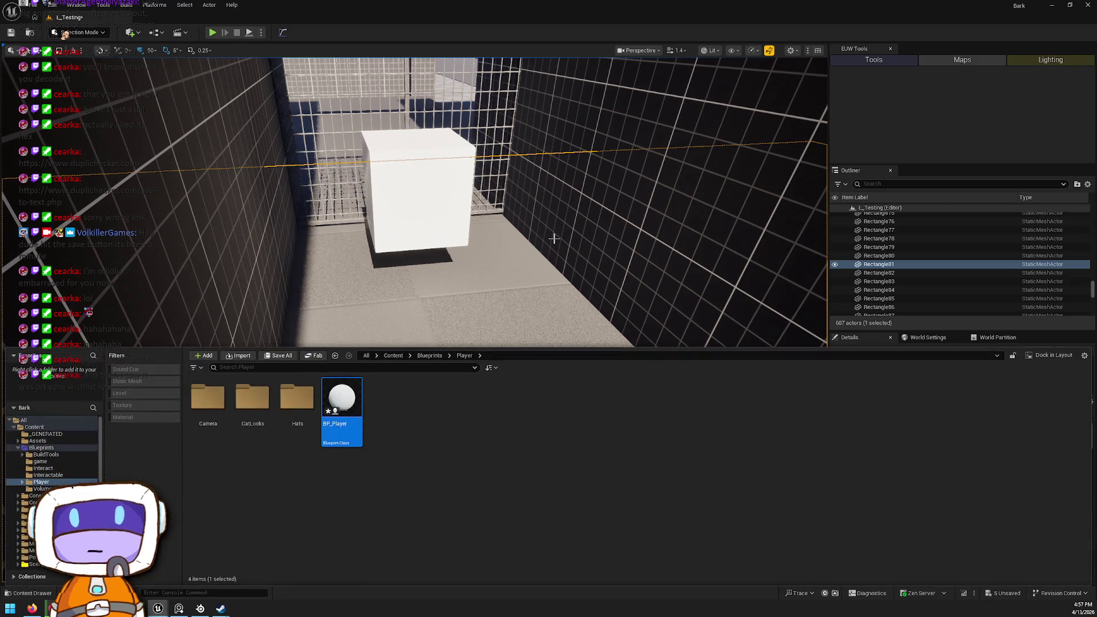
double_click(354, 437)
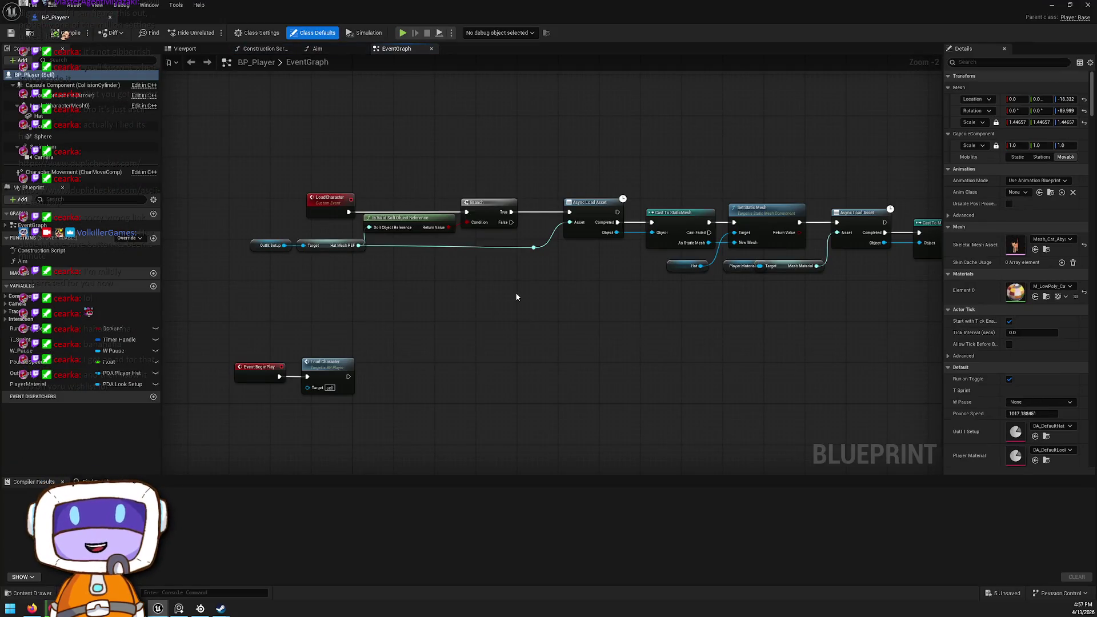
click(104, 172)
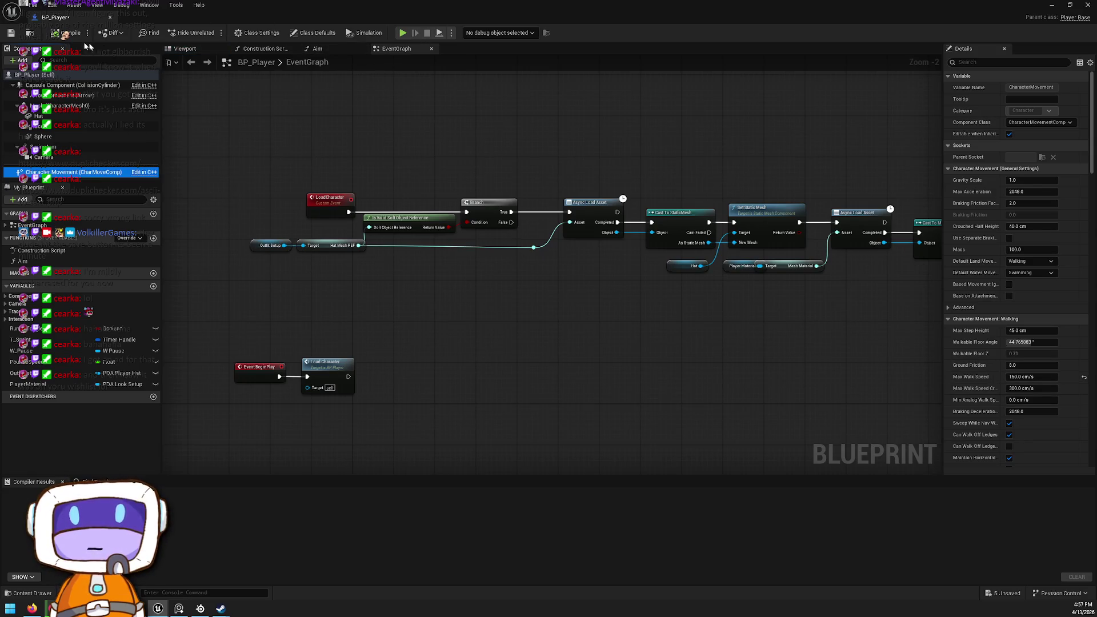
click(184, 49)
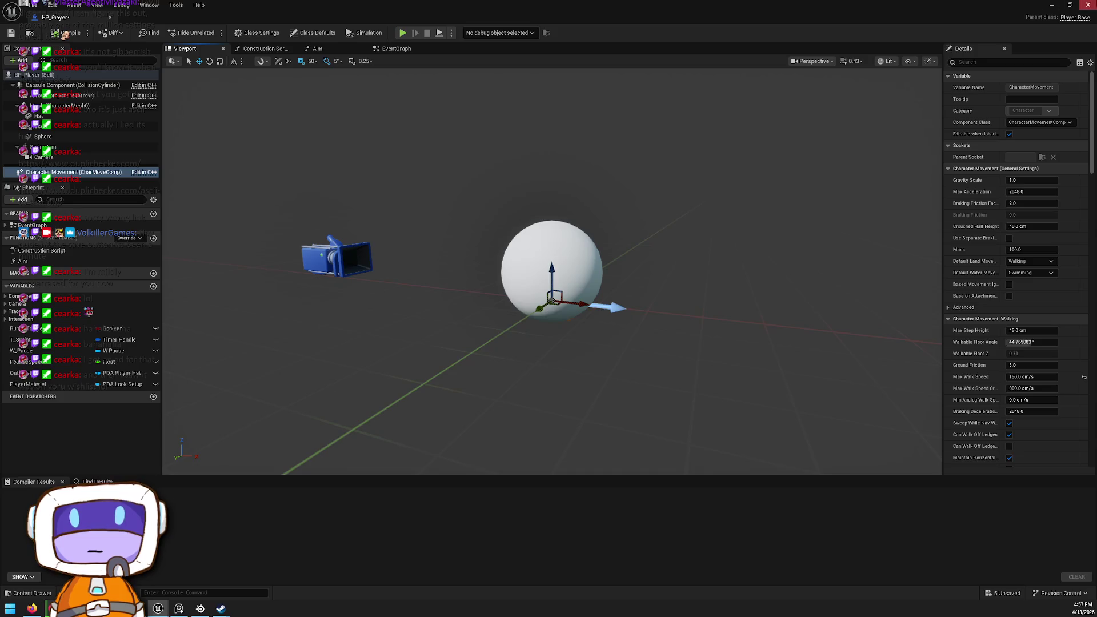
click(1088, 4)
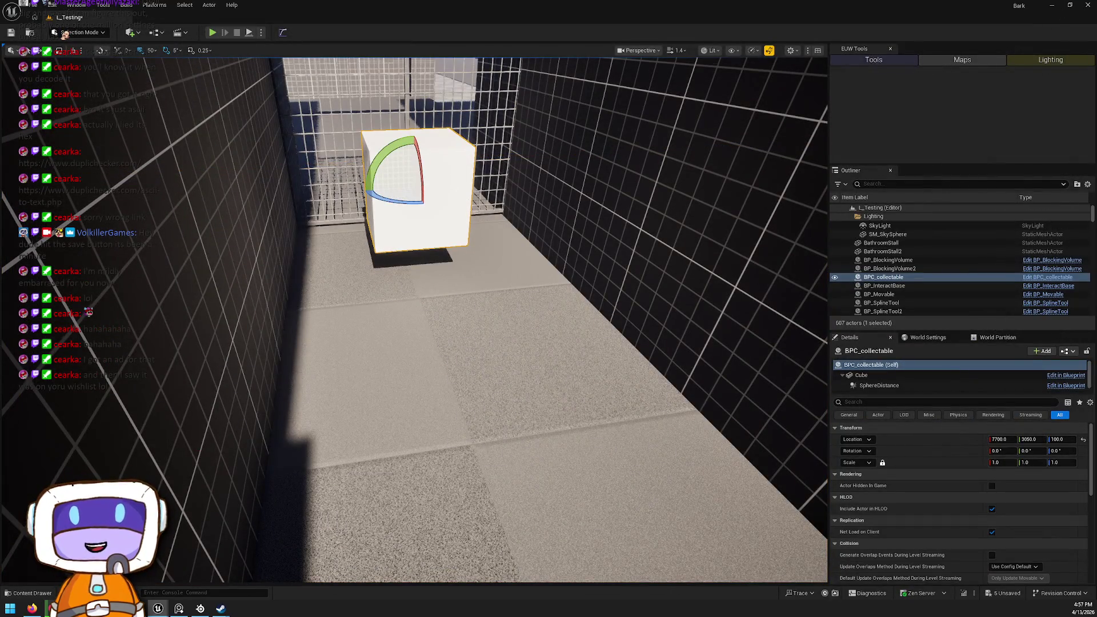
Step: Open BPC_collectable from the cube's context menu and reposition the overlap event node in its graph
right_click(440, 195)
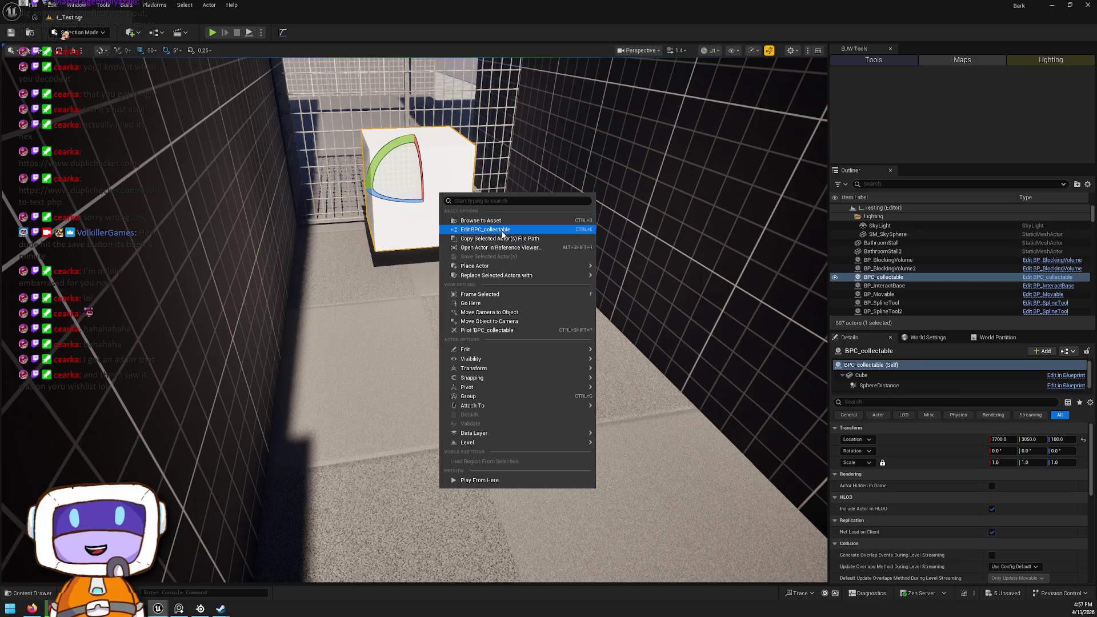
click(502, 233)
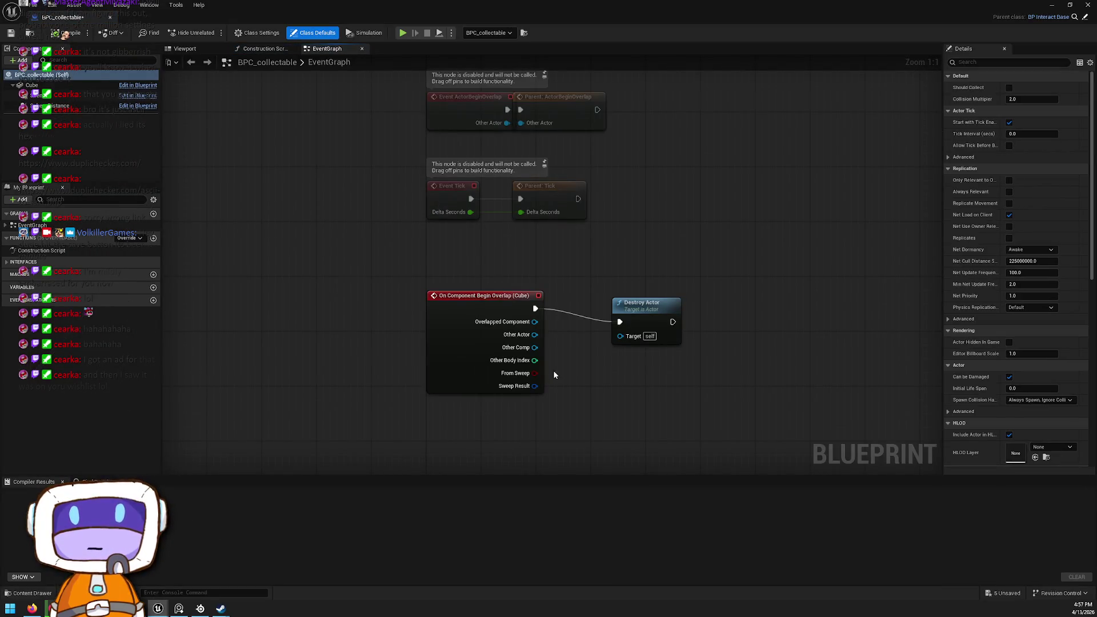
drag(459, 299, 465, 314)
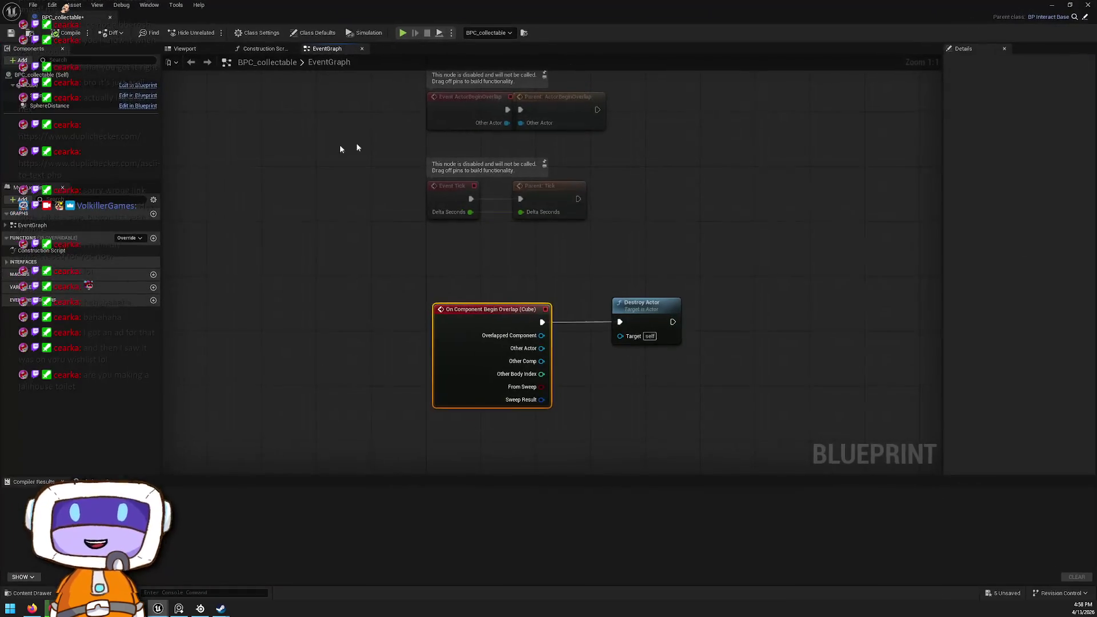
mouse_move(266, 239)
mouse_down()
mouse_move(392, 228)
mouse_move(363, 205)
mouse_up()
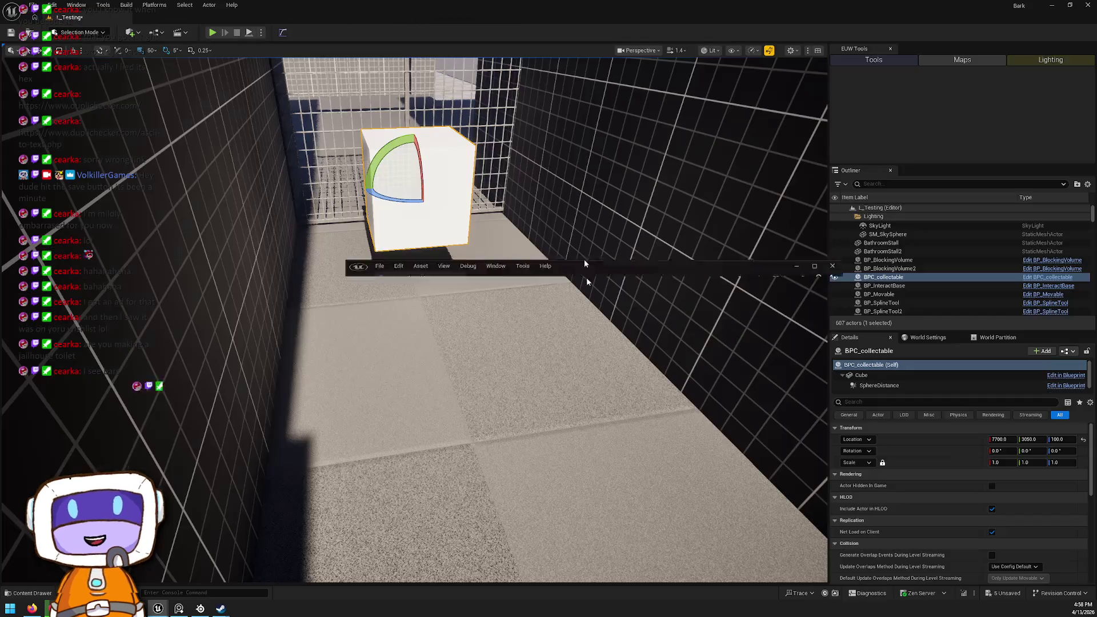
mouse_move(585, 264)
mouse_down()
mouse_move(607, 429)
mouse_move(524, 1)
mouse_up()
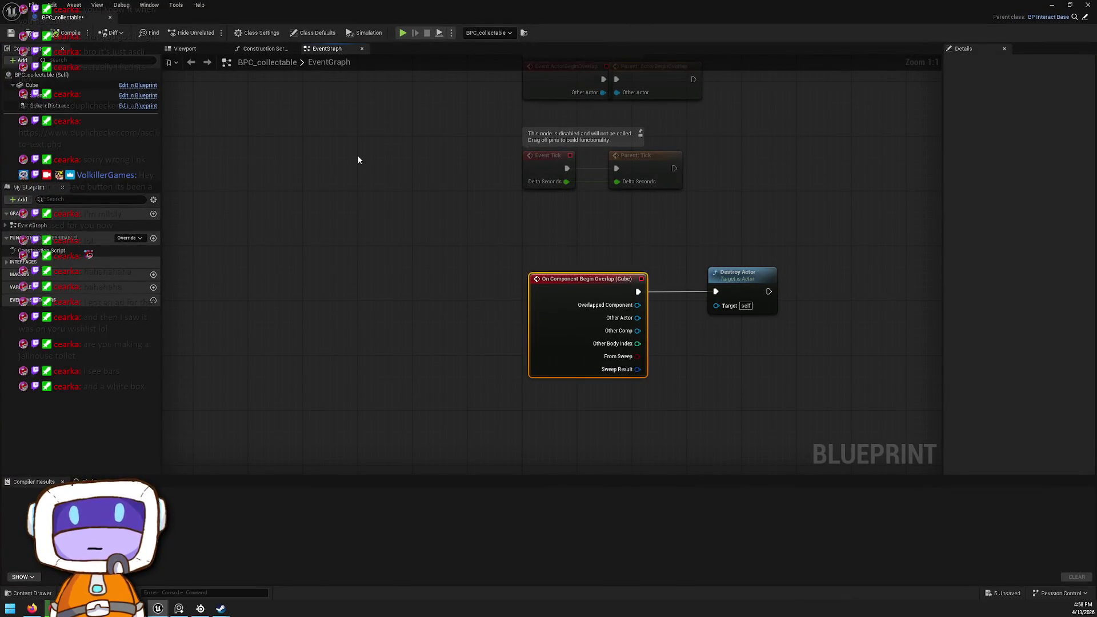
Step: Check the Cube component's Collision Presets in Details and keep OverlapOnlyPlayer selected
click(32, 85)
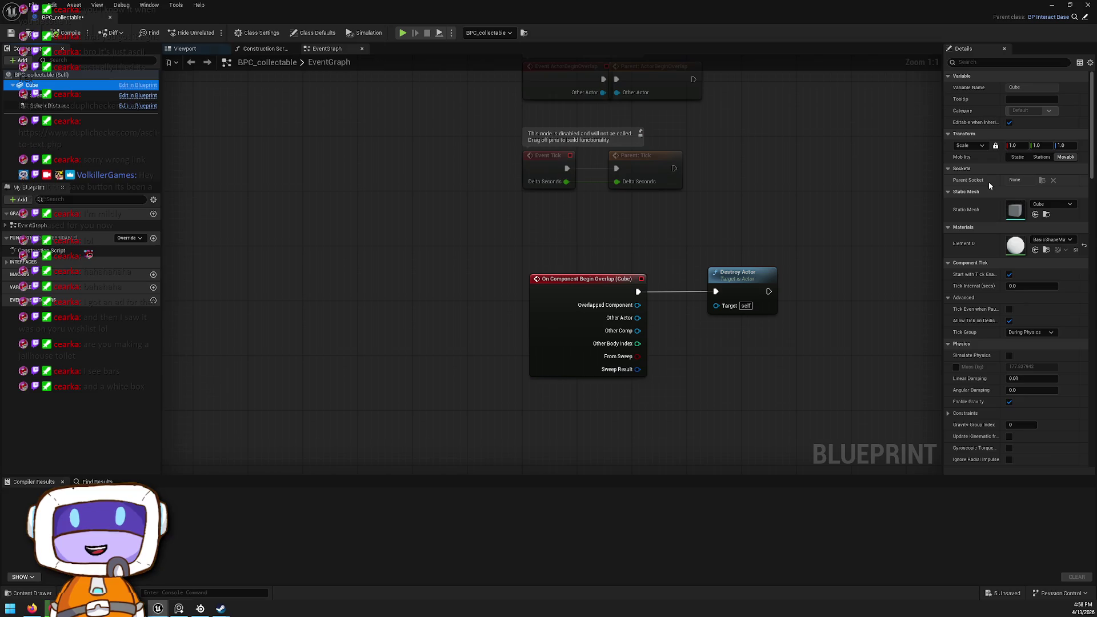
scroll(1019, 284, down, 3)
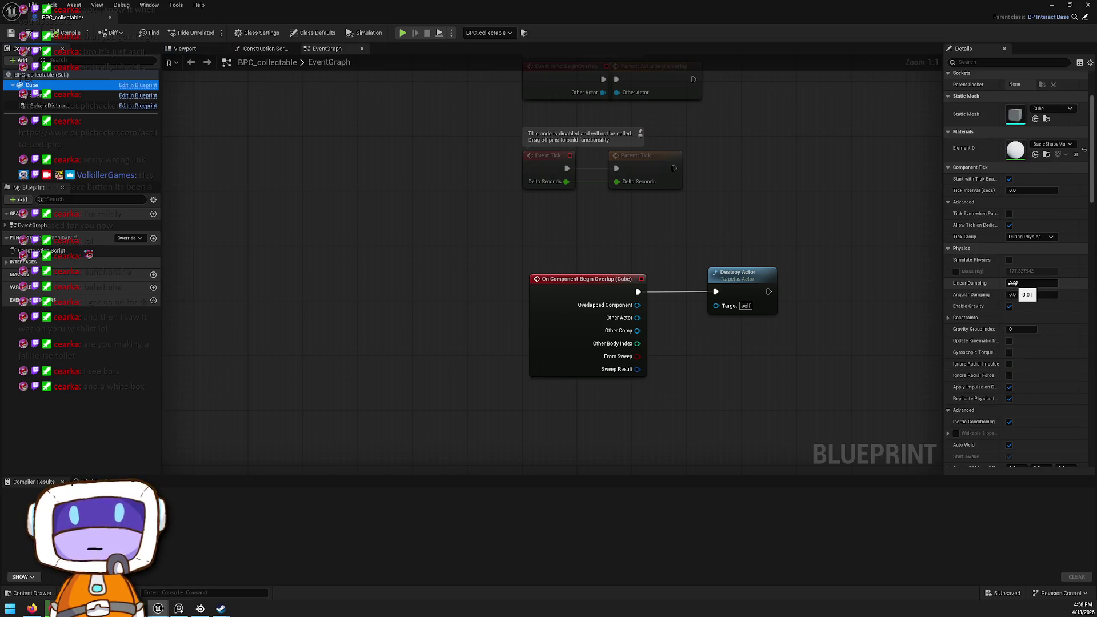
scroll(1013, 284, down, 12)
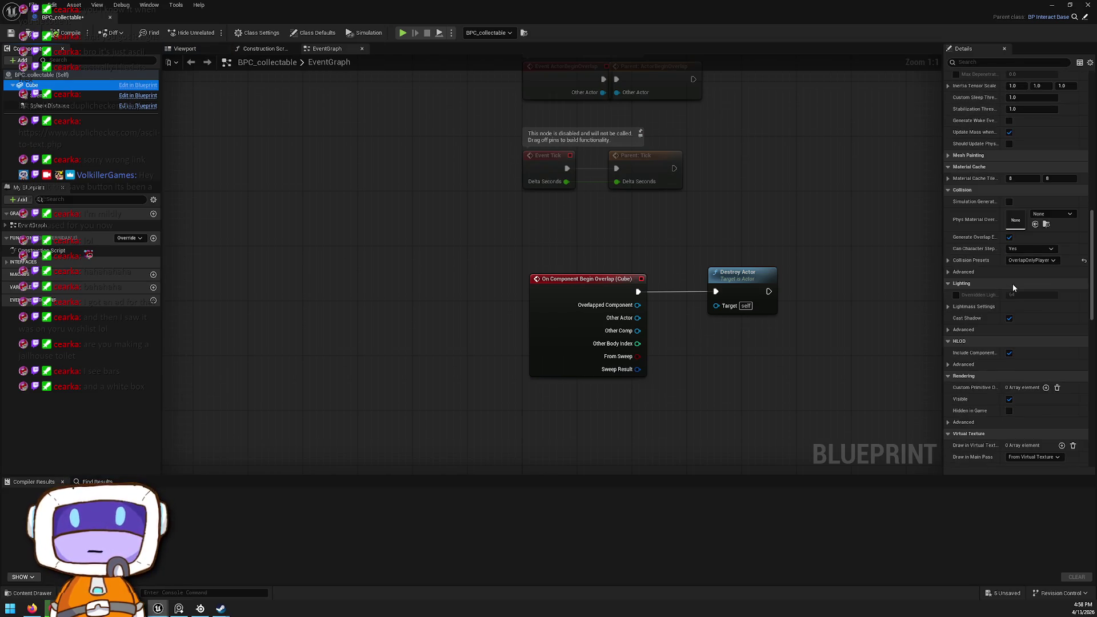
click(949, 260)
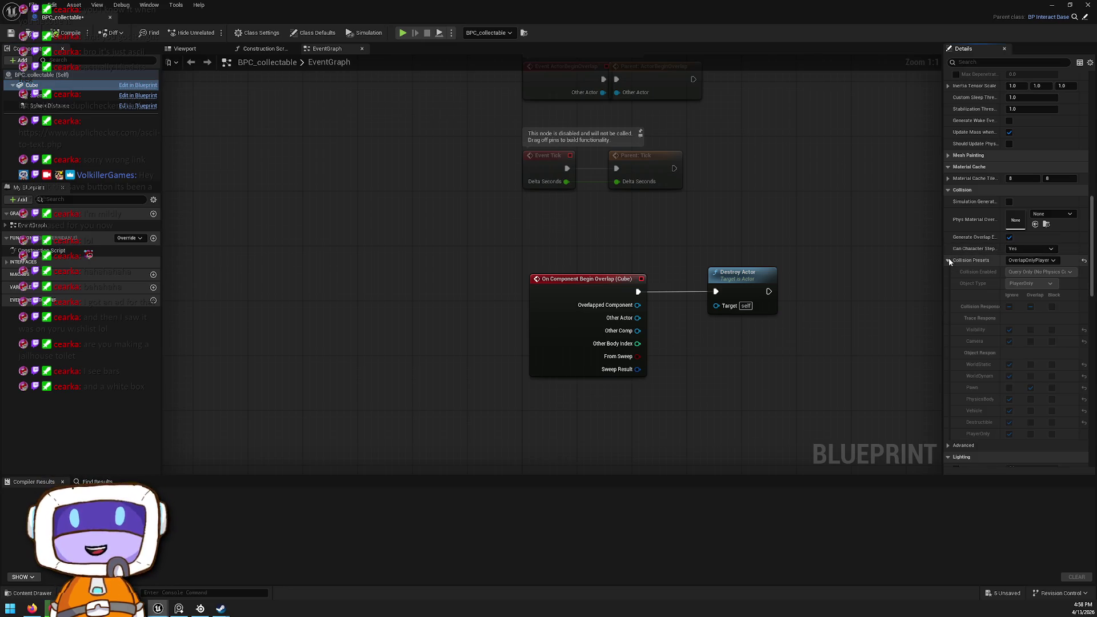
click(1030, 261)
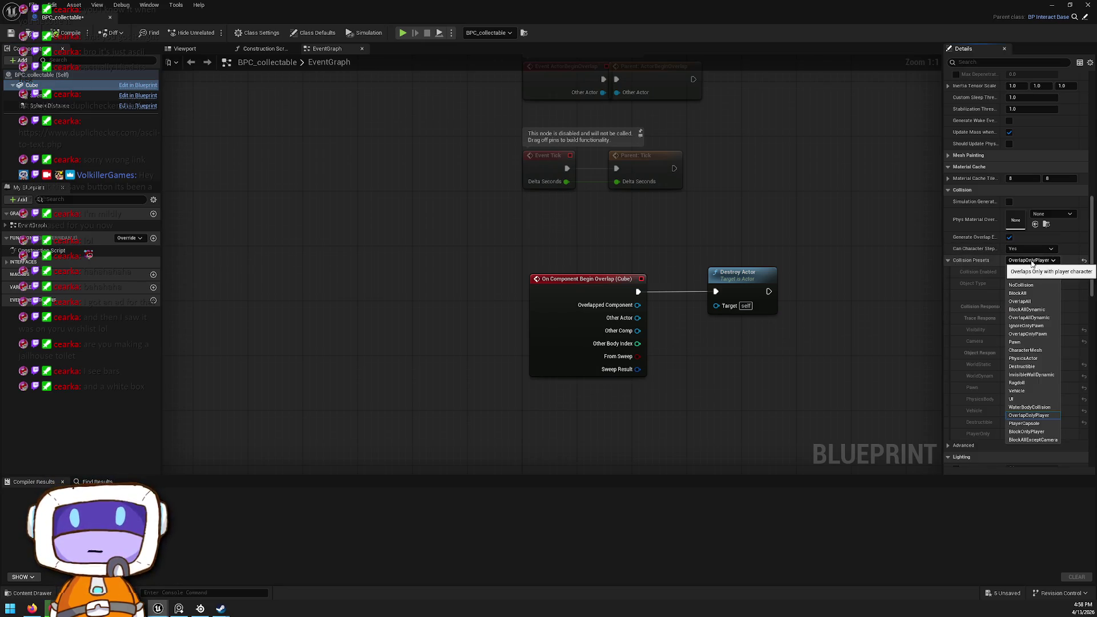
click(985, 354)
scroll(983, 353, down, 3)
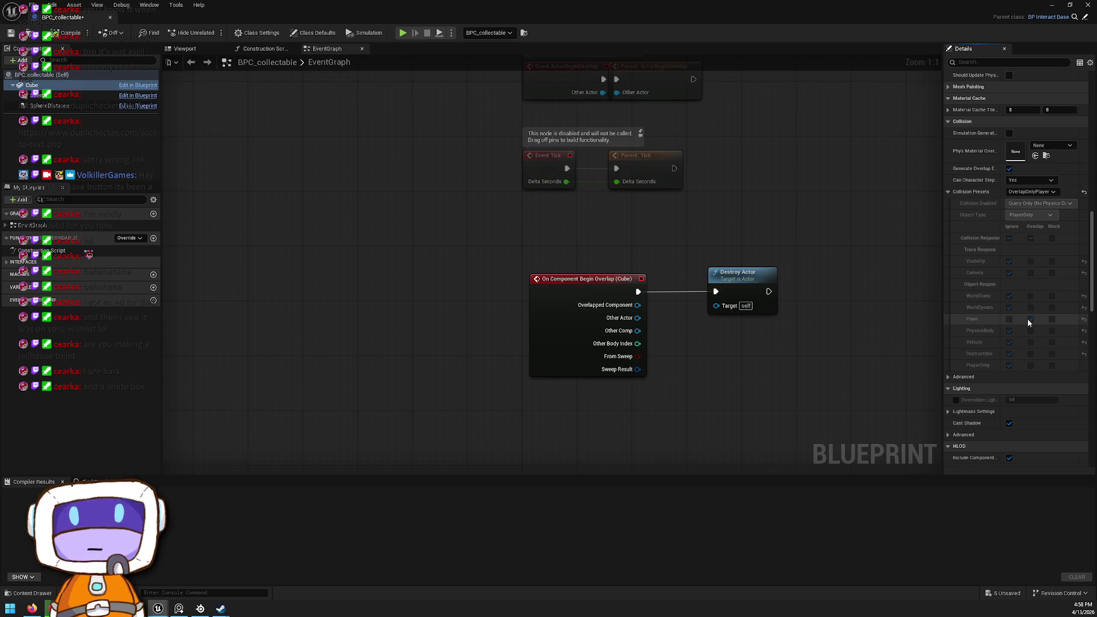
scroll(1033, 306, up, 1)
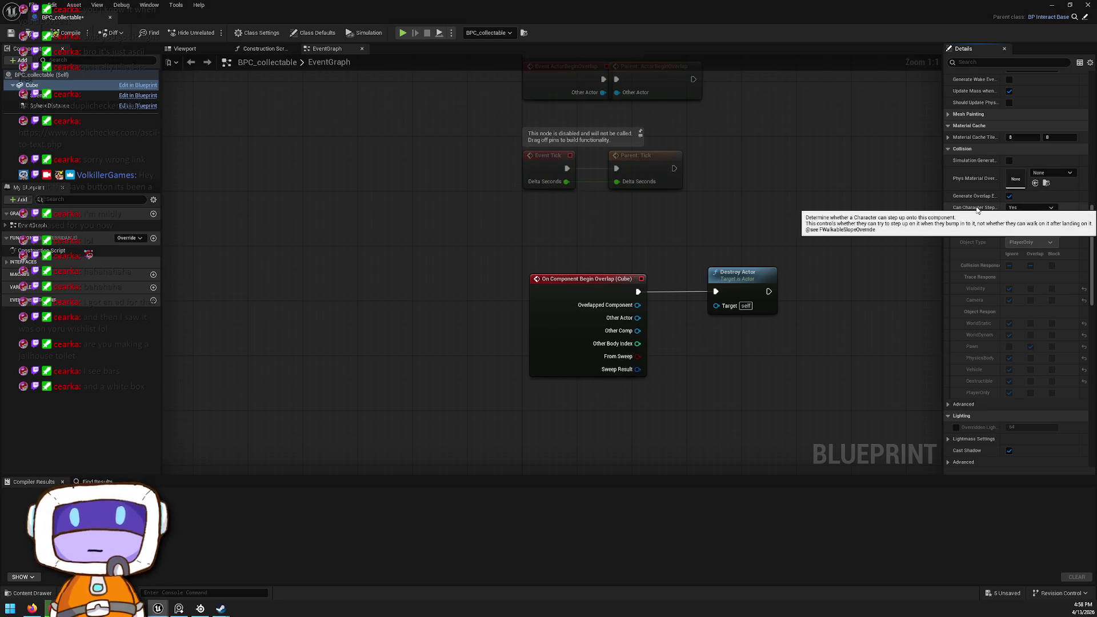
Step: Search for a hit event but cancel it, then expand the Cube's advanced collision options
right_click(533, 452)
text(HIT)
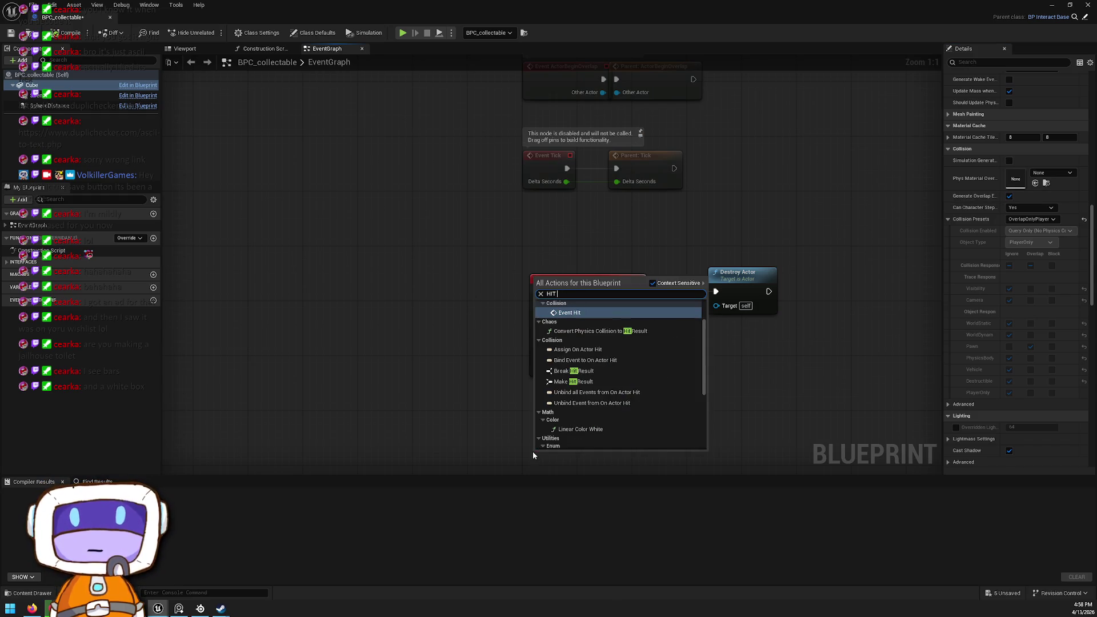
text( EVEN)
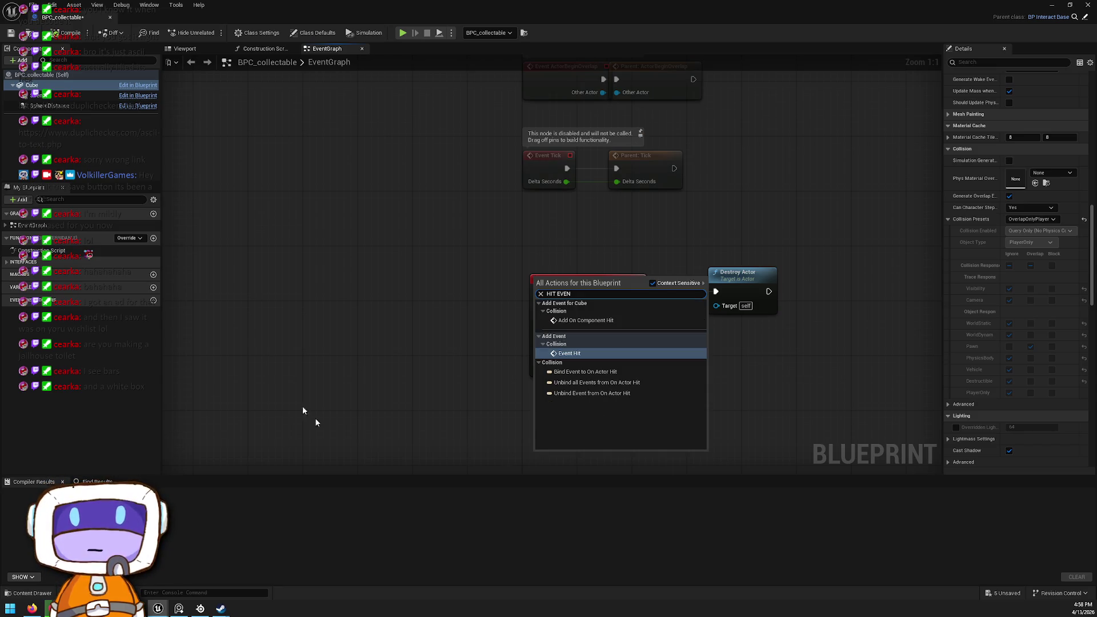
key(Escape)
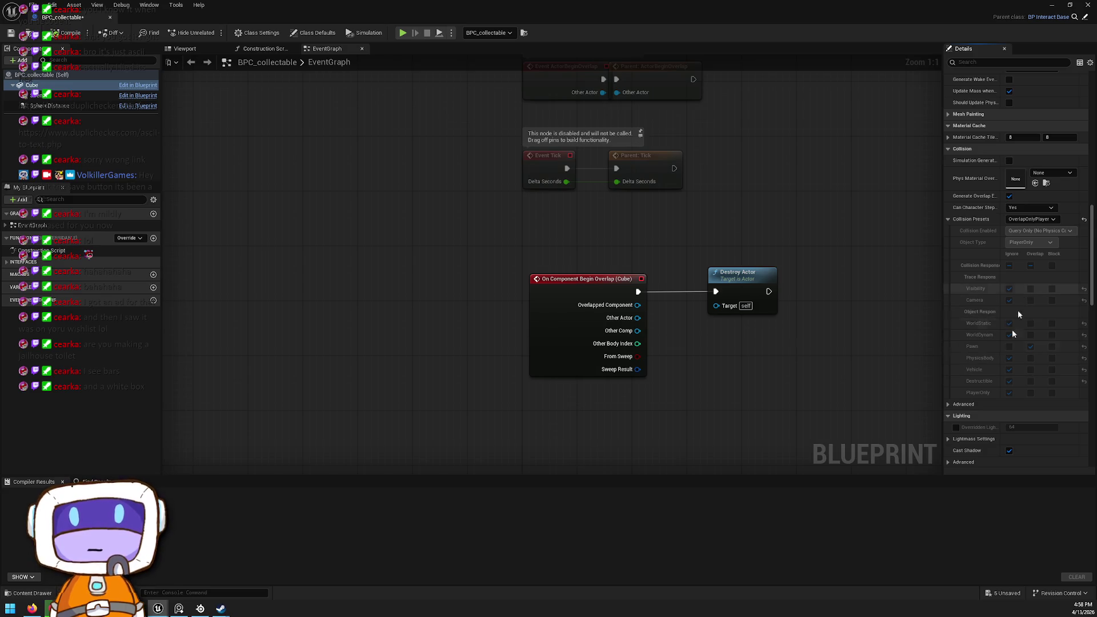
scroll(1019, 316, down, 3)
click(948, 335)
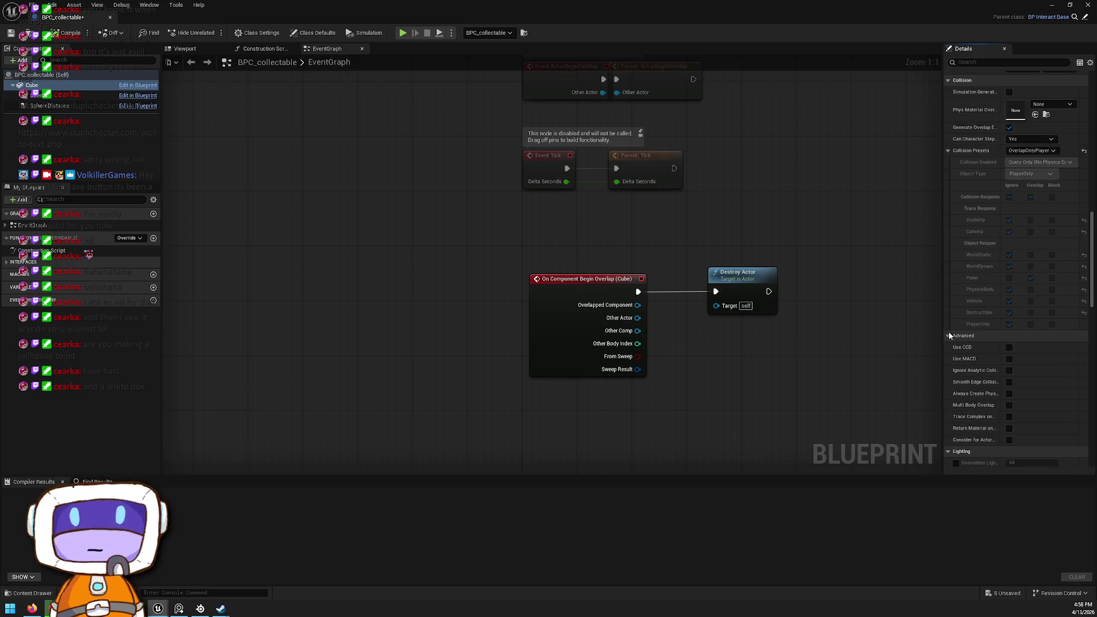